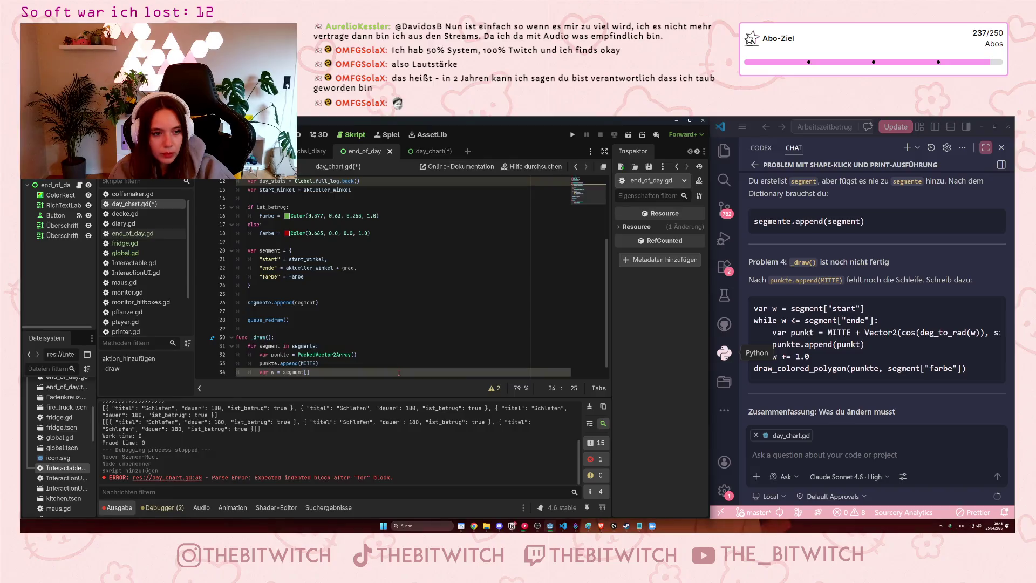
- Type the "start" key inside segment[] on line 34, fixing the auto-closed quotes
type("s")
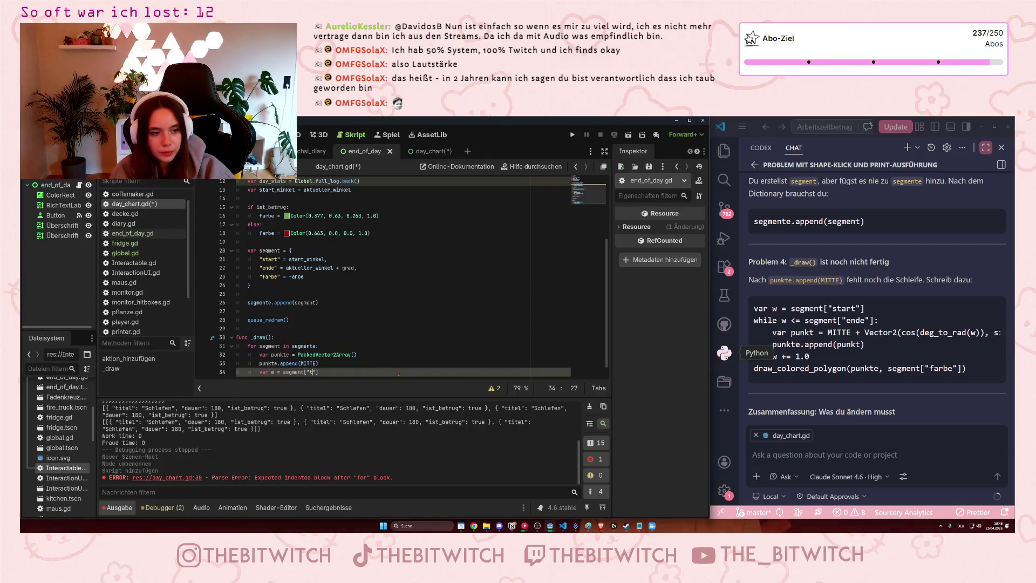
key("BackSpace")
key("BackSpace")
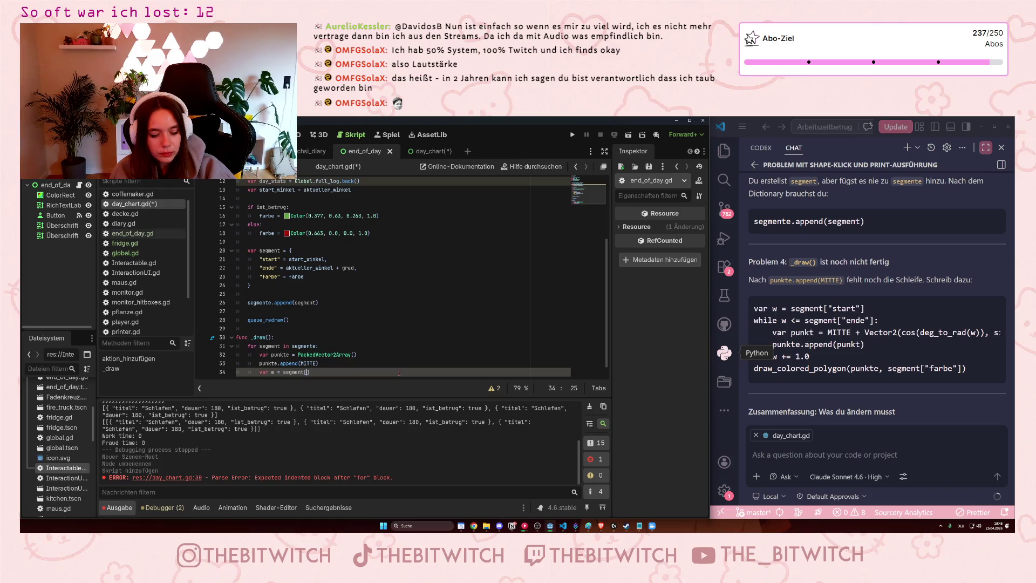
type("\"")
key("BackSpace")
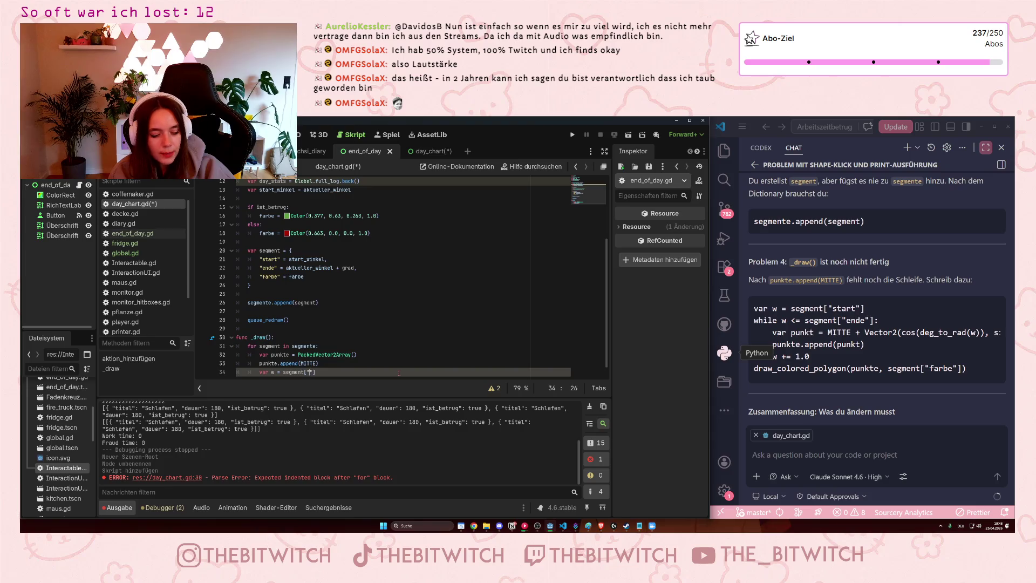
type("\"star")
type("t")
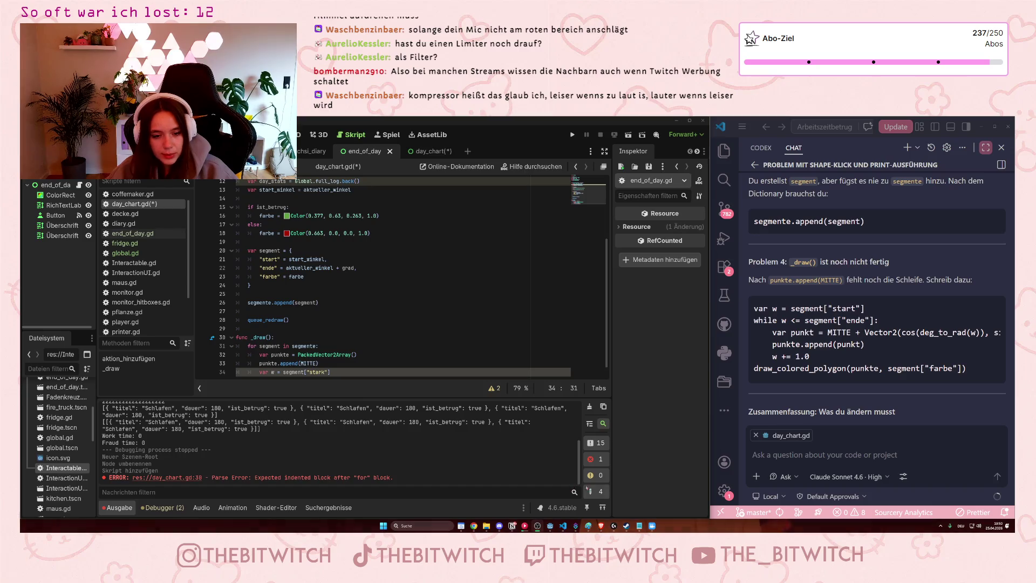
- Open the Logitech device overview window
left_click(613, 528)
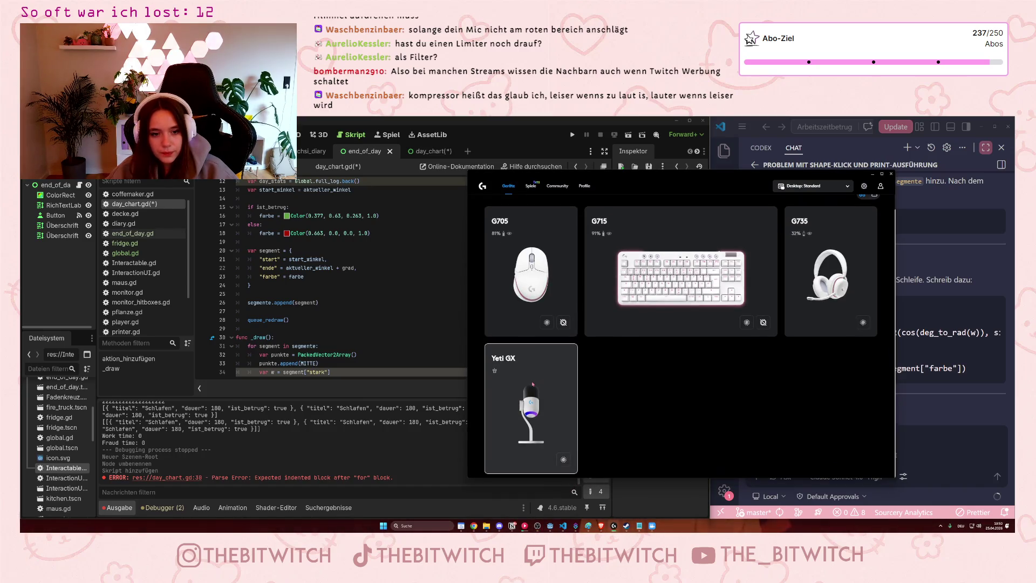
left_click(533, 385)
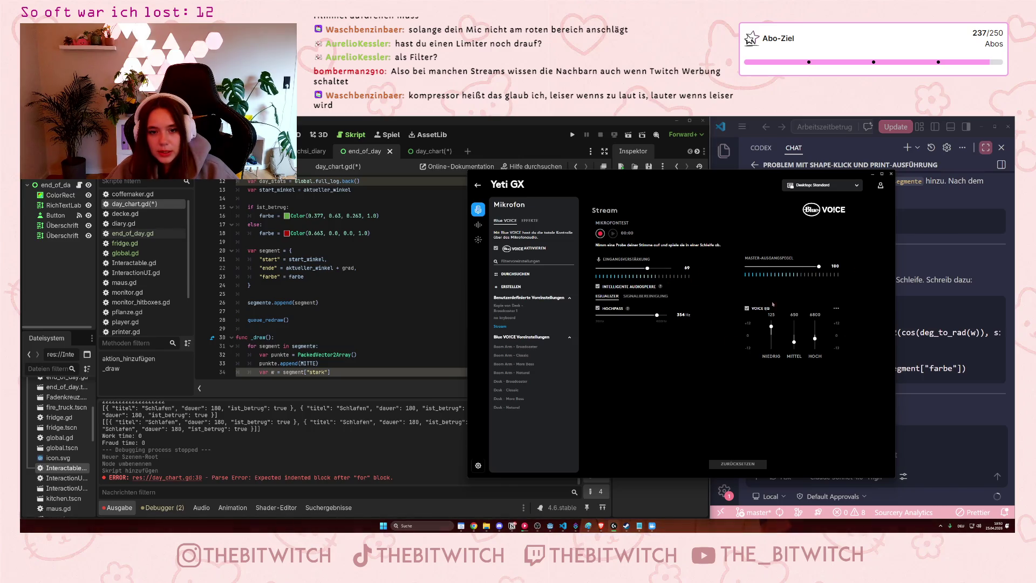
left_click(660, 297)
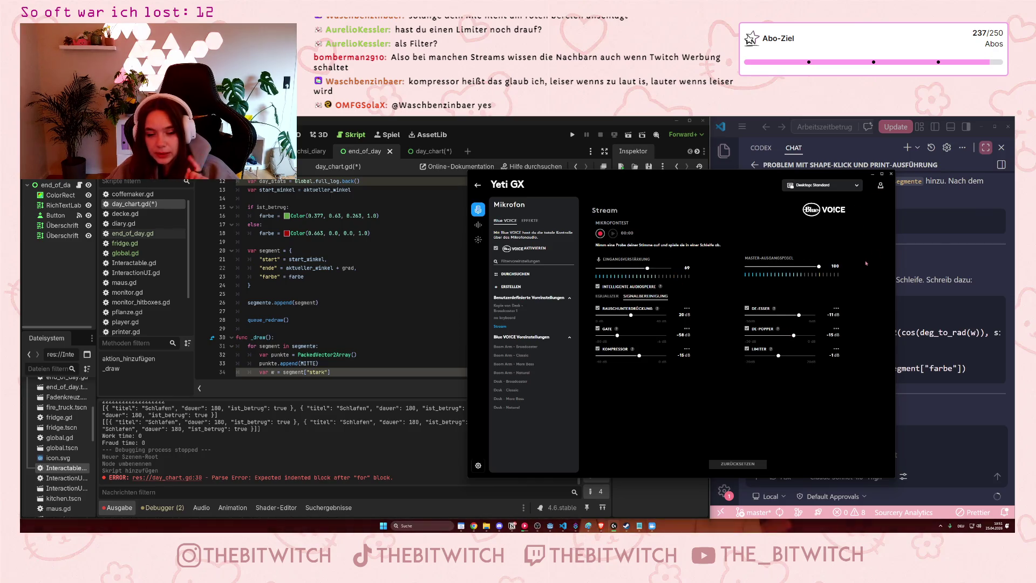
left_click(873, 174)
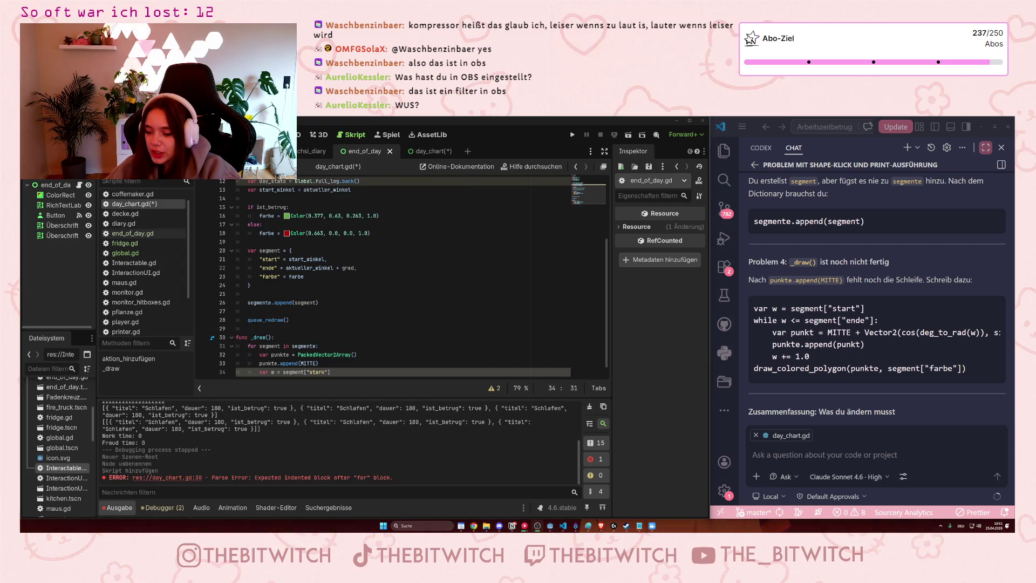
left_click(614, 526)
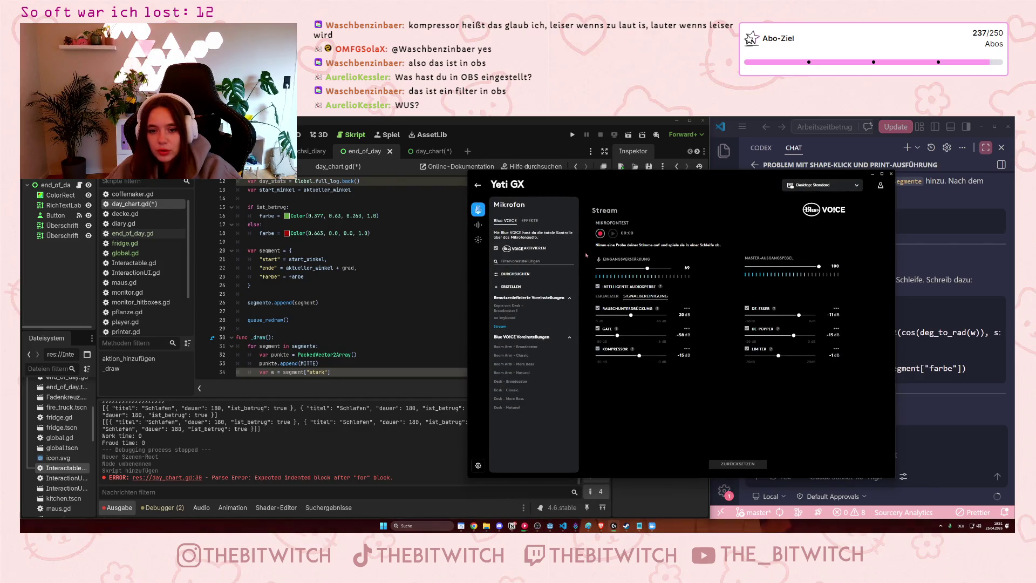
left_click(606, 296)
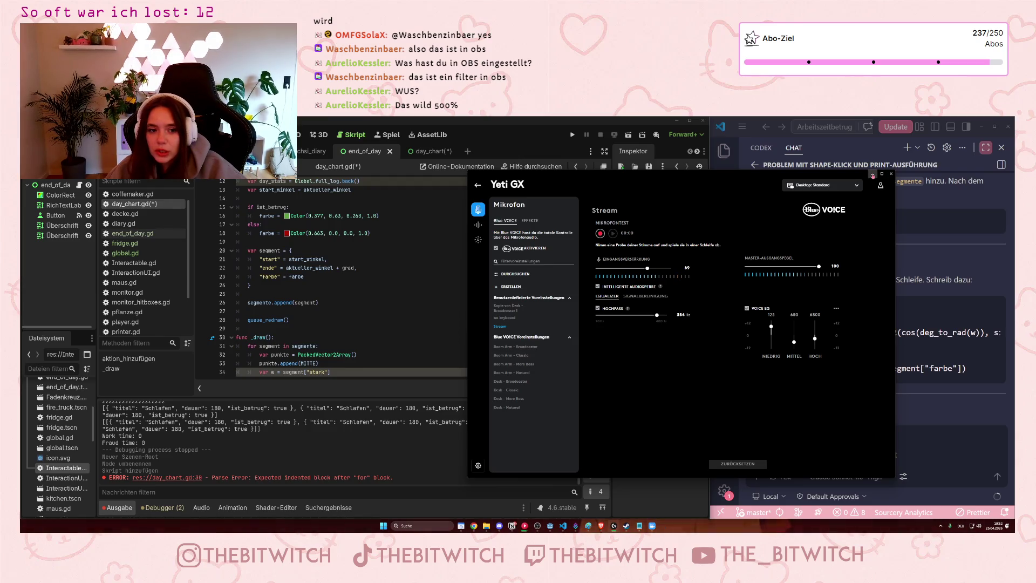
left_click(873, 176)
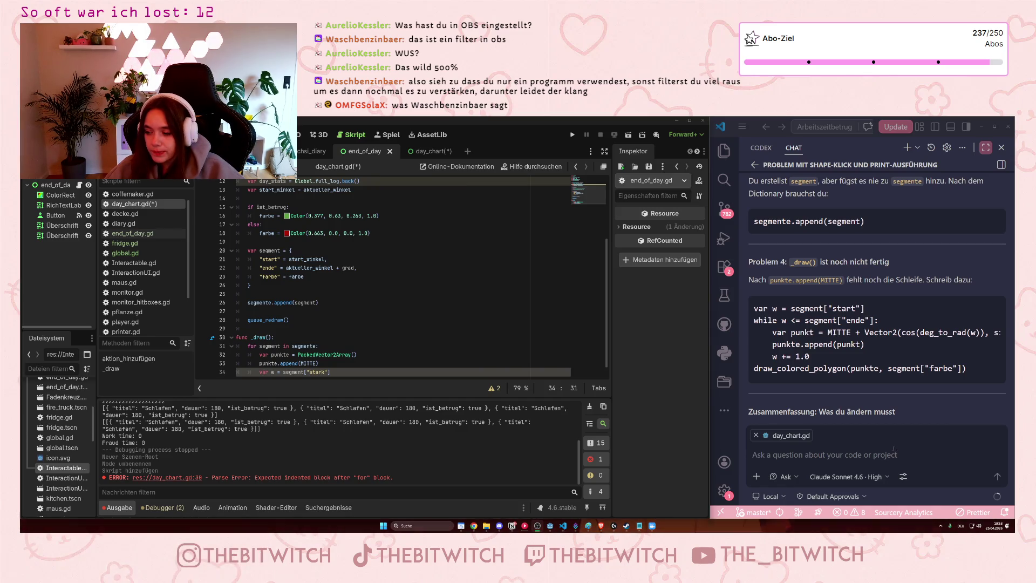
scroll(376, 351, "down", 1)
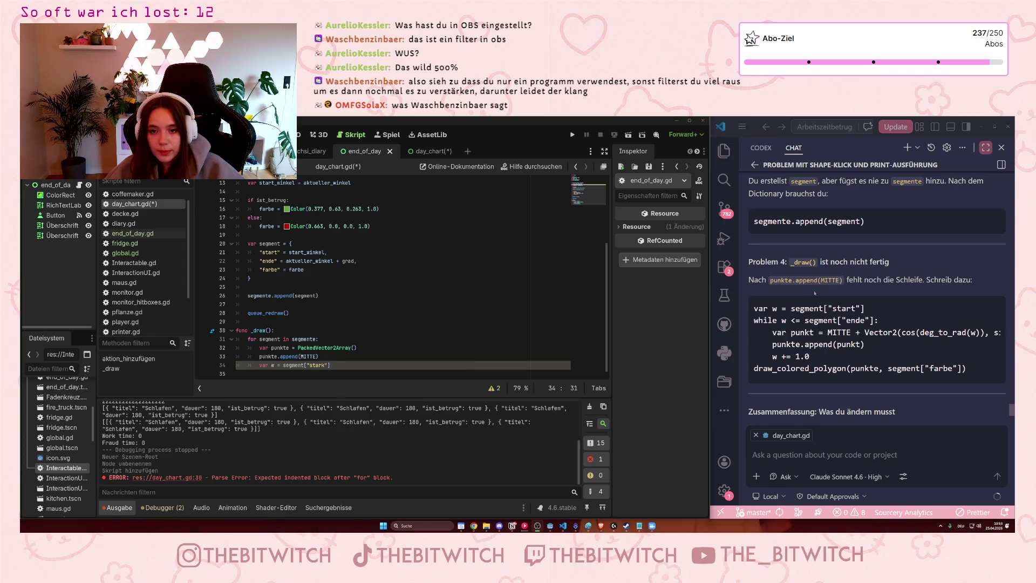
type("\"]")
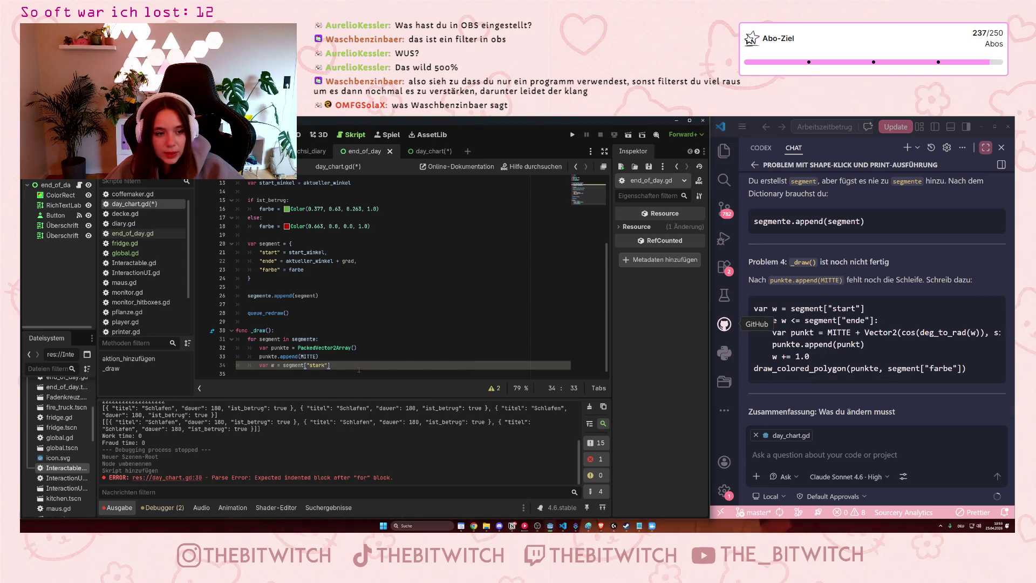
- Correct the key 'stark' to 'start' and add a while w <= segment["ende"]: loop
key("Left")
key("Left")
key("Left")
key("Delete")
type("t")
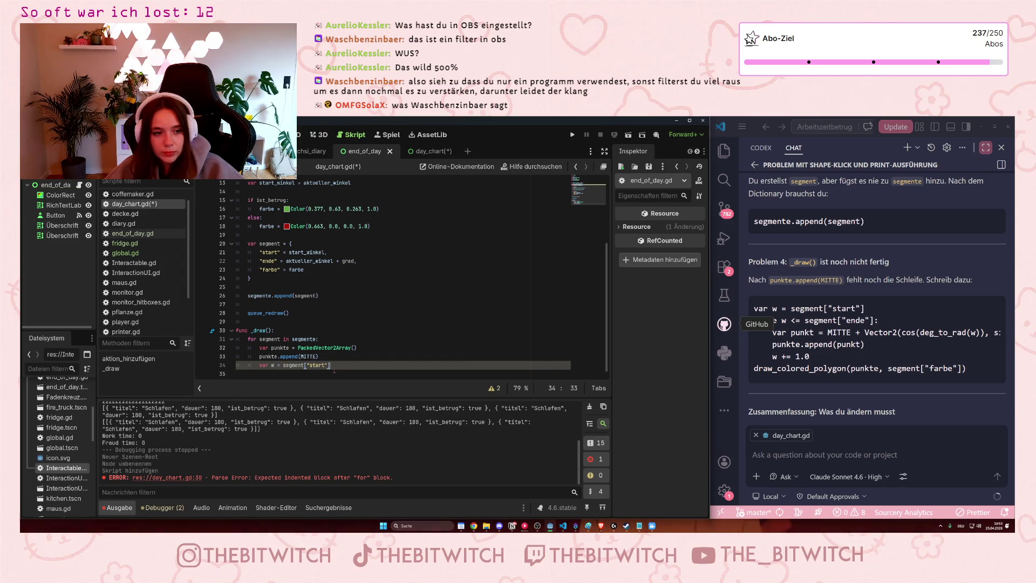
left_click(835, 320)
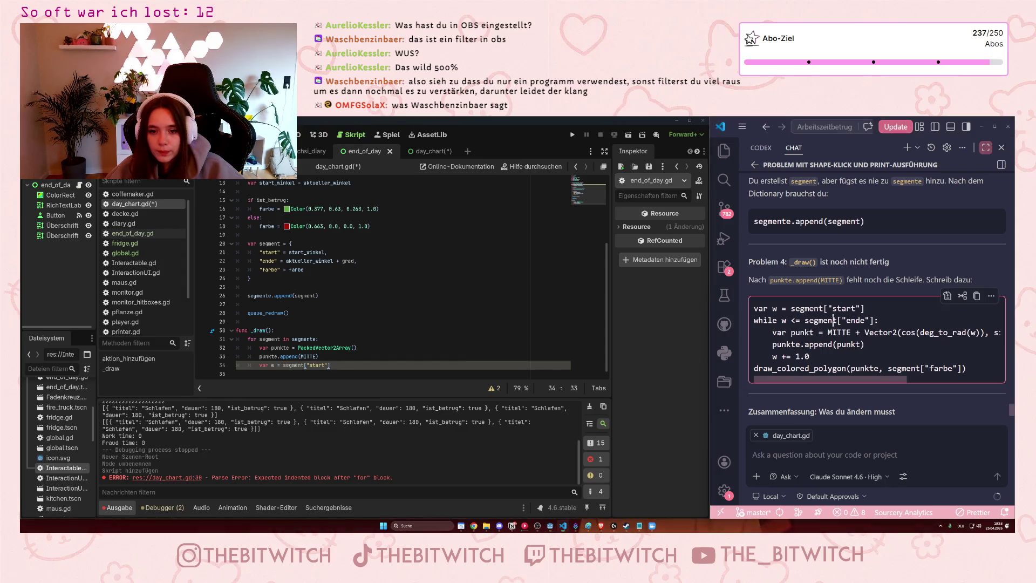
key("alt+Tab")
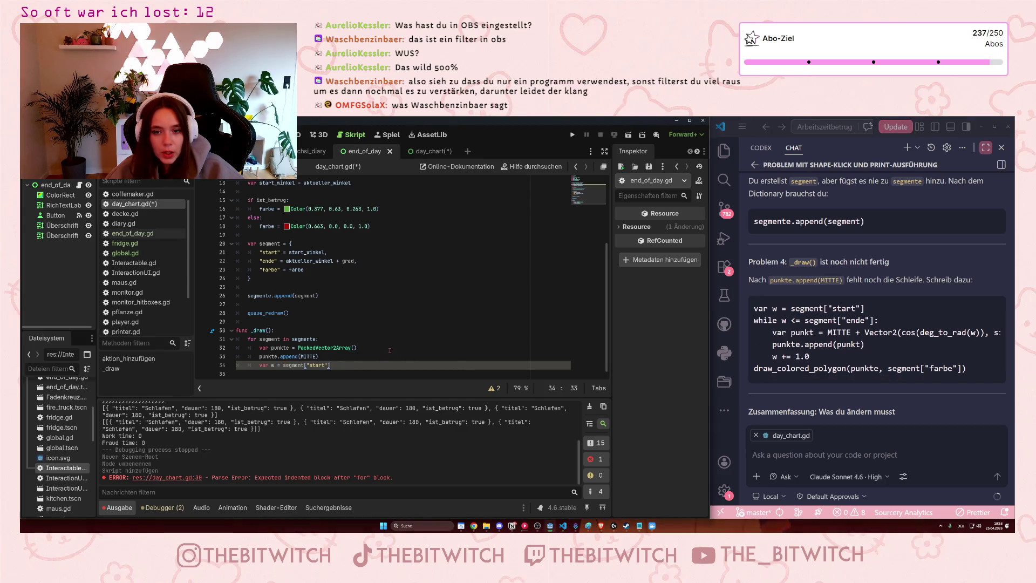
key("Return")
type("wh")
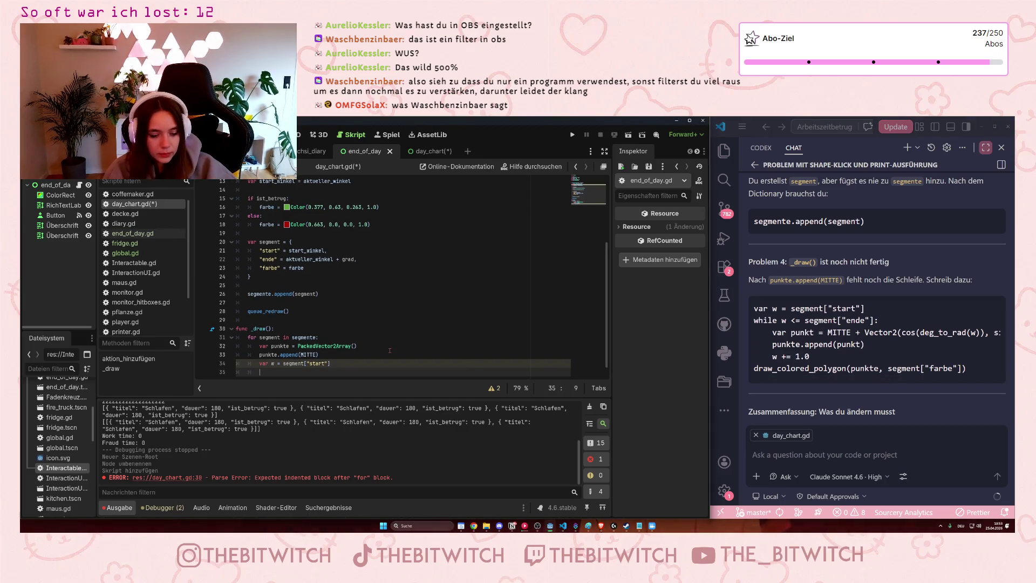
type("ile")
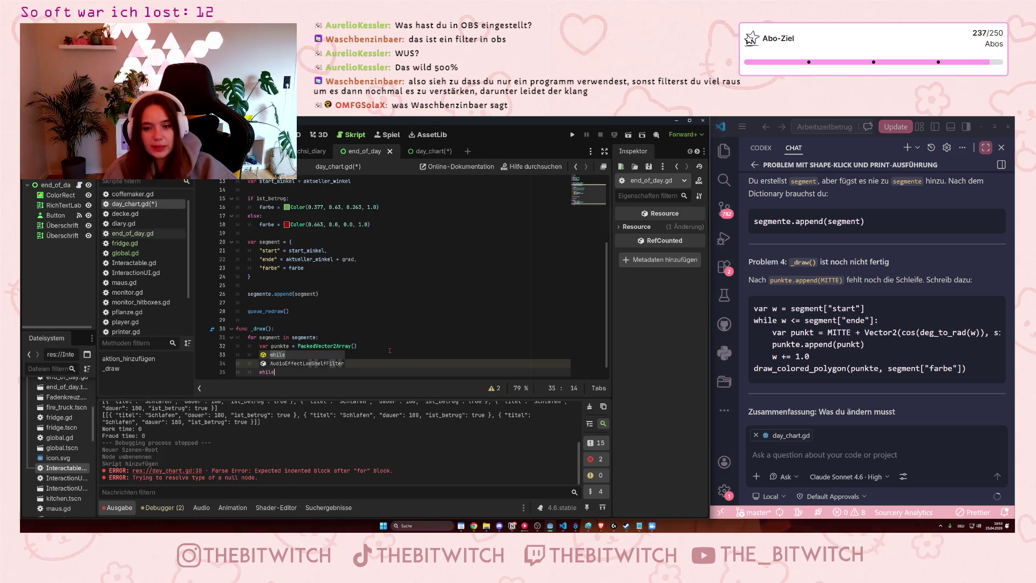
type(" w ")
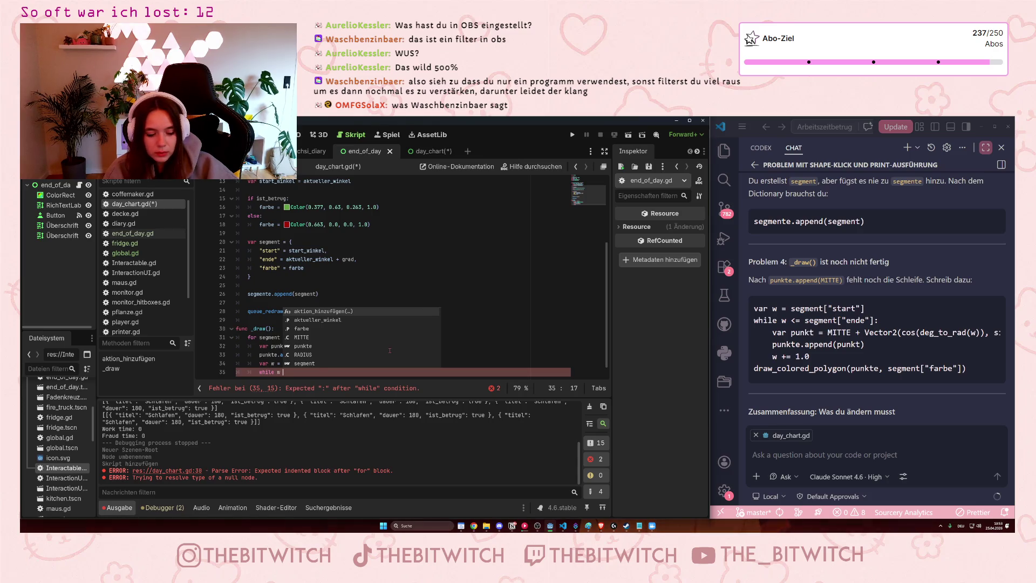
type("<:")
key("BackSpace")
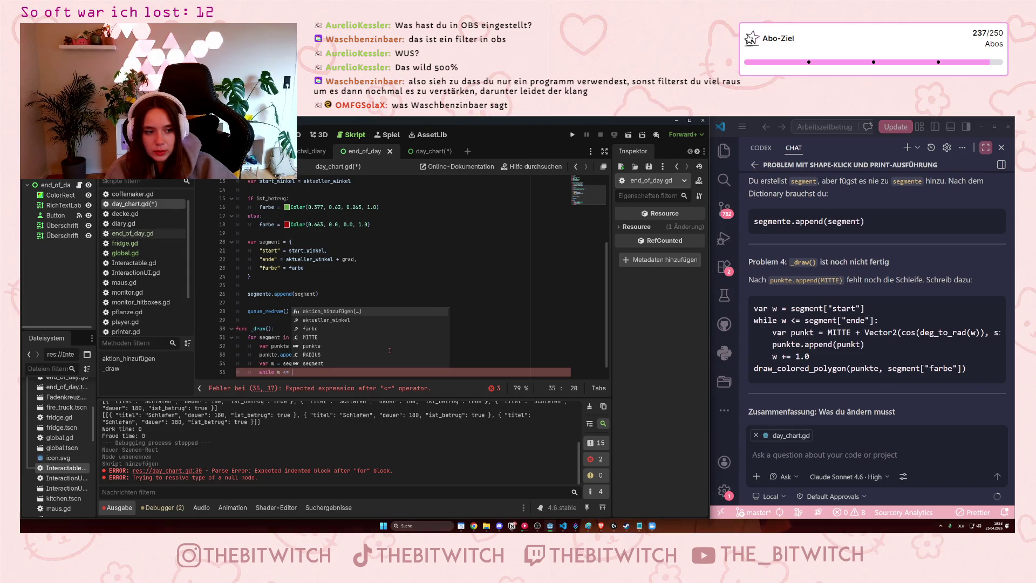
type("segment")
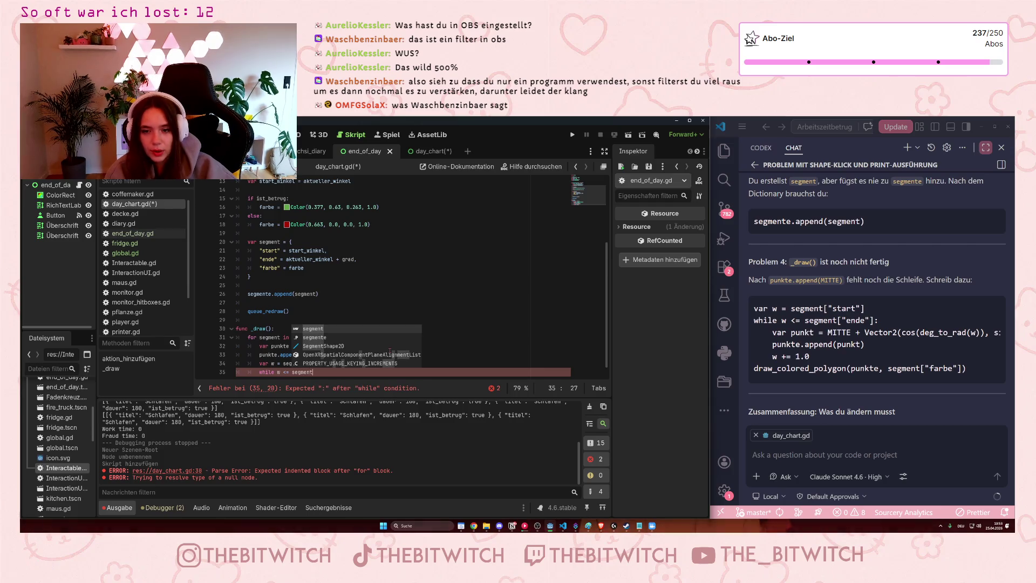
type("[\"")
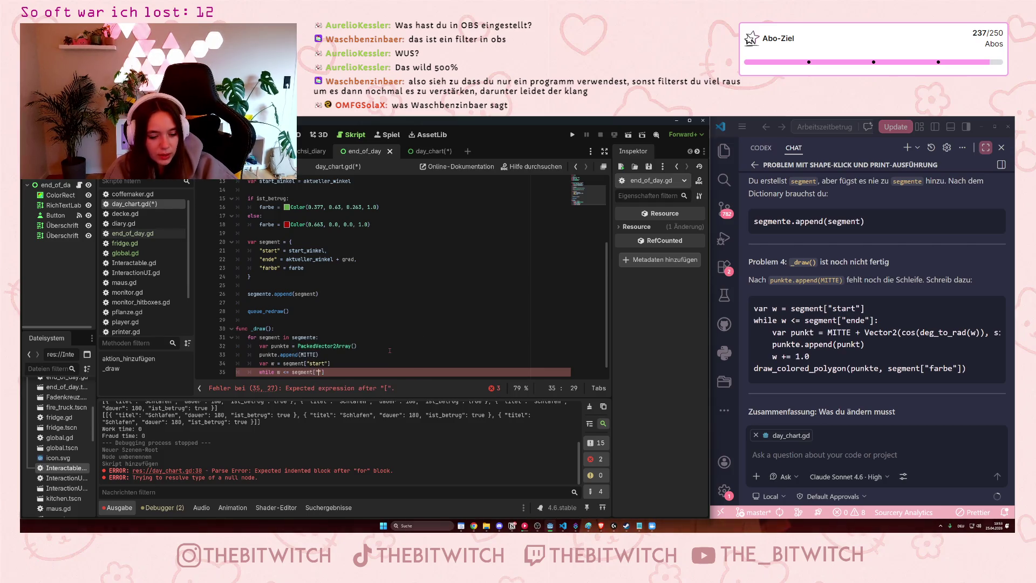
type("ende")
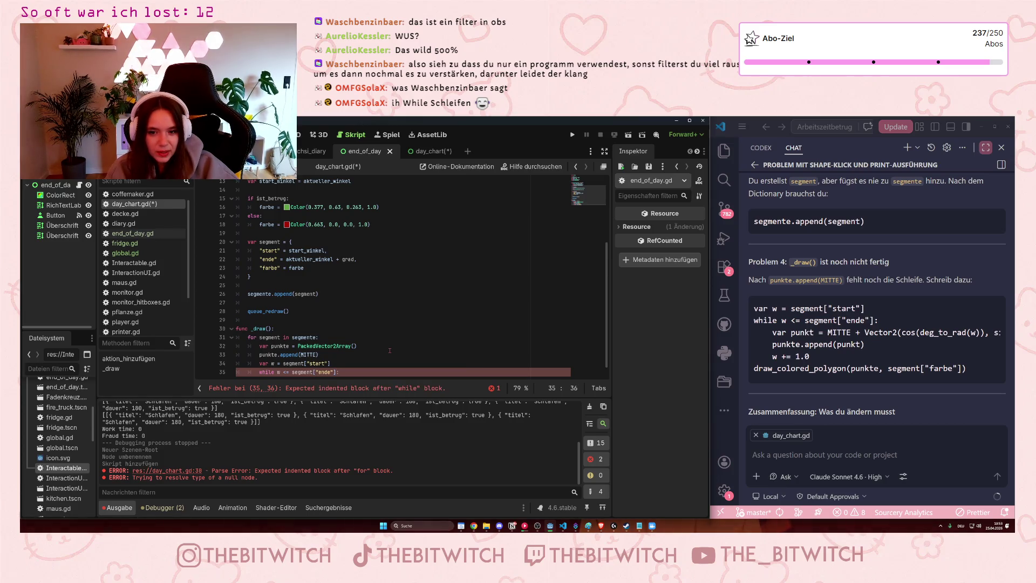
- Write var punkt = MITTE + Vector2(cos(deg_to_rad(w)), sin(deg_to_rad(w))) inside the loop
key("Return")
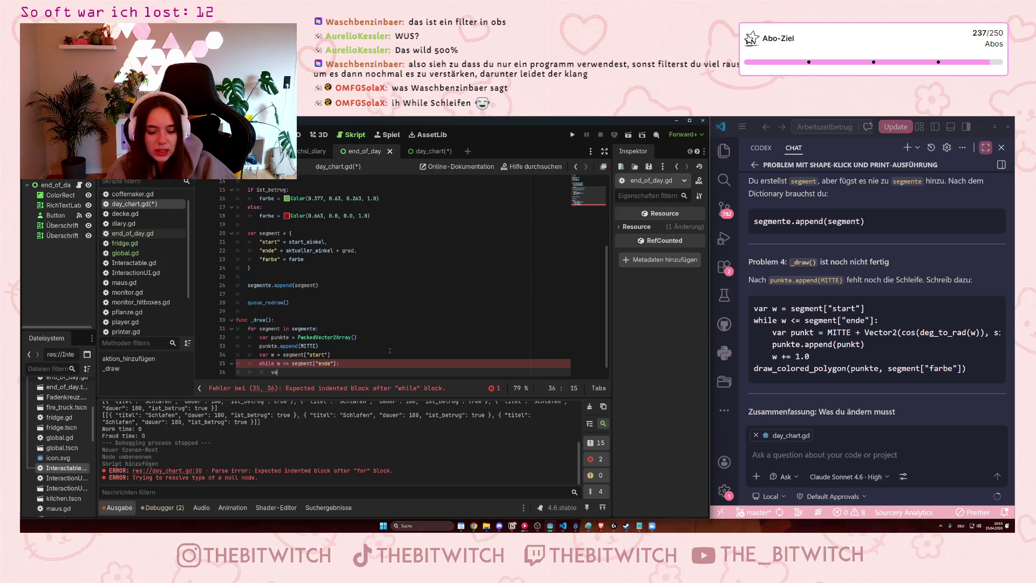
type("var punkt")
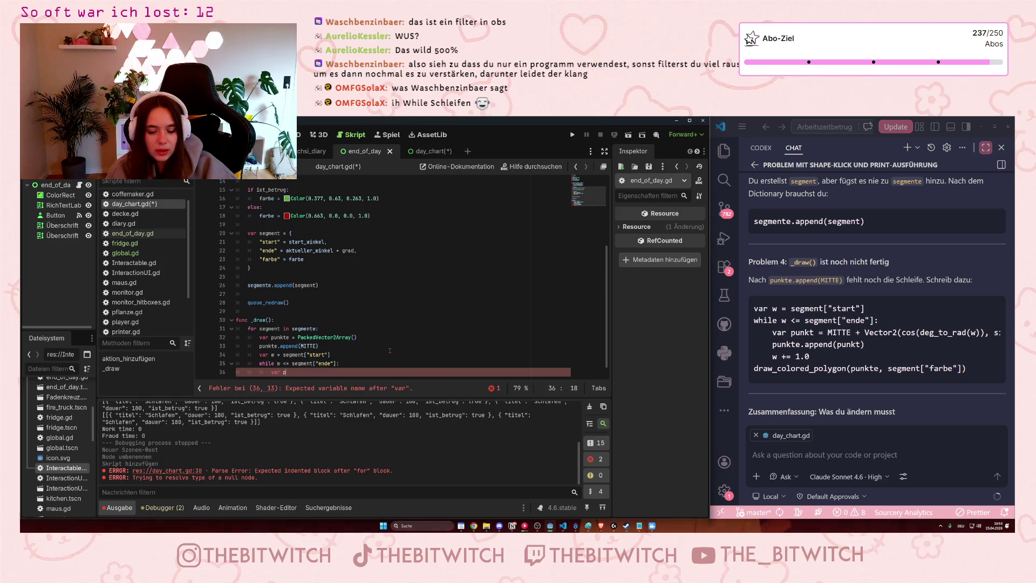
type(" =")
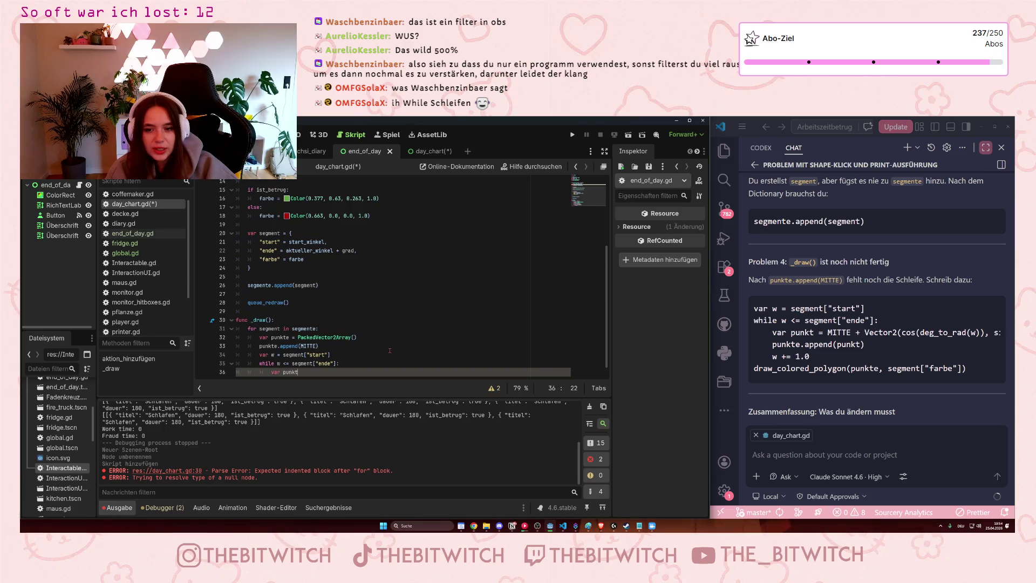
type(" MITTE")
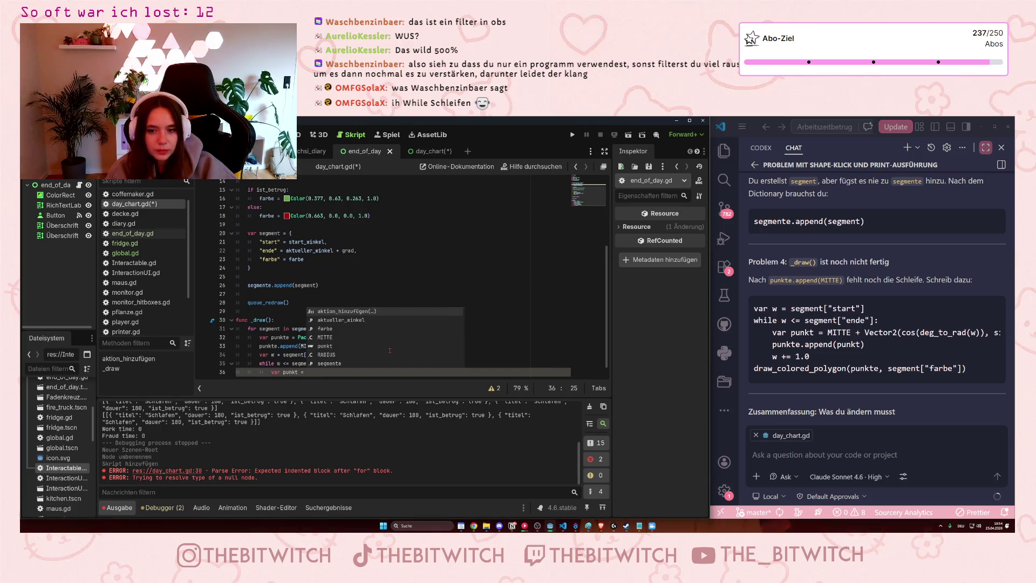
type(" +")
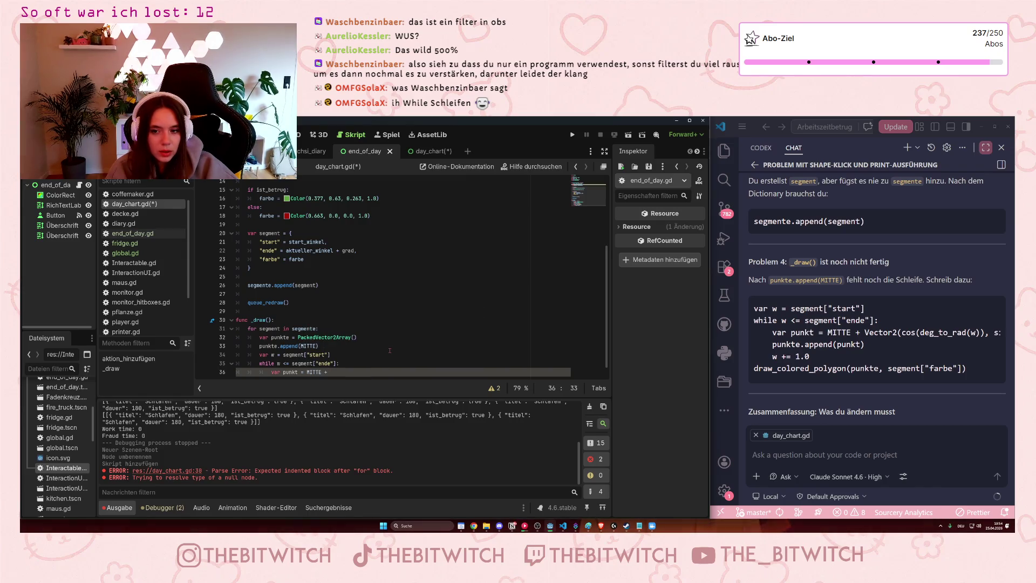
mouse_move(899, 379)
left_mouse_down()
mouse_move(993, 379)
mouse_move(949, 383)
mouse_move(968, 381)
left_mouse_up()
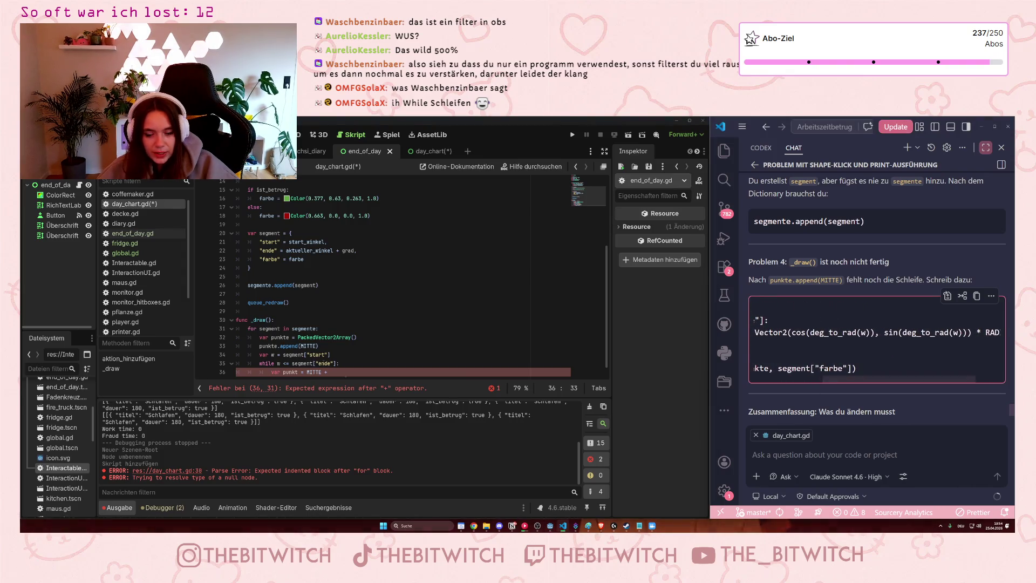
left_click(351, 372)
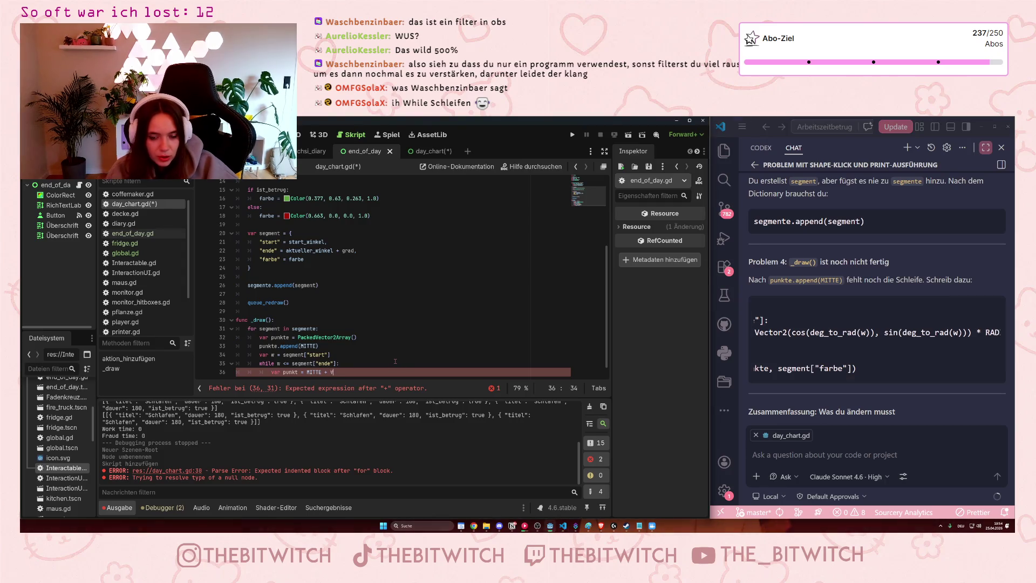
type("Vector")
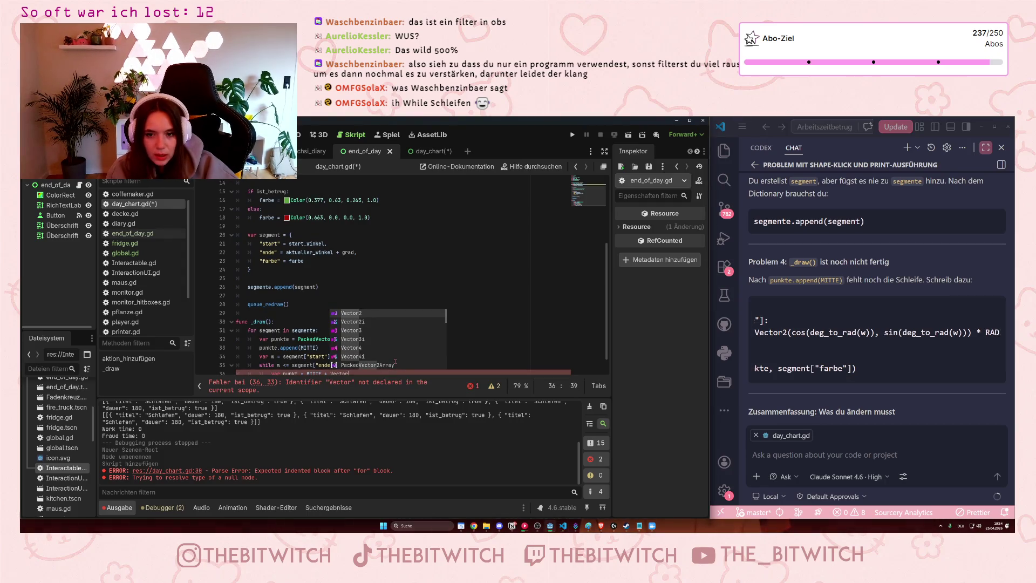
type("2")
key("Return")
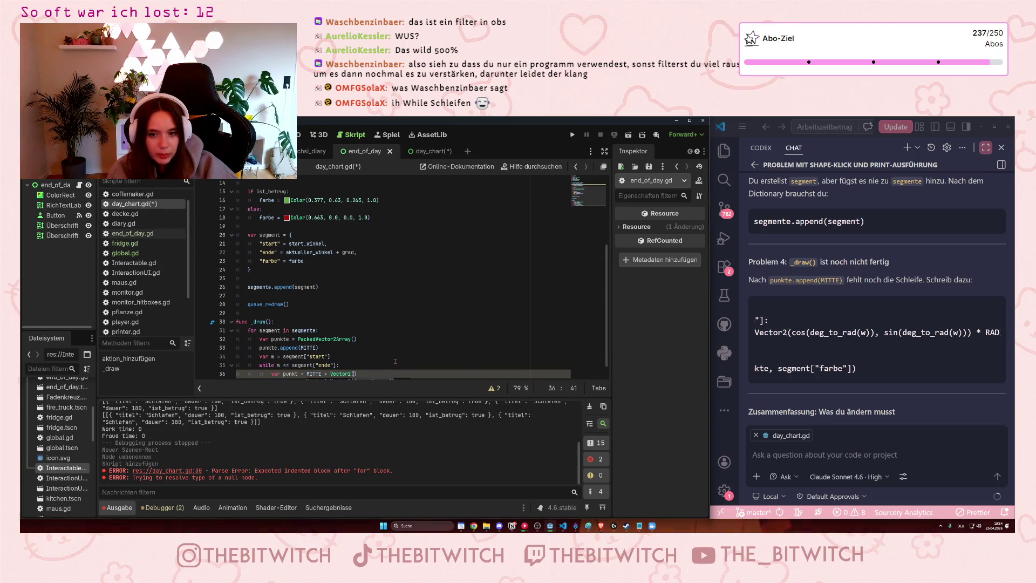
type("cos")
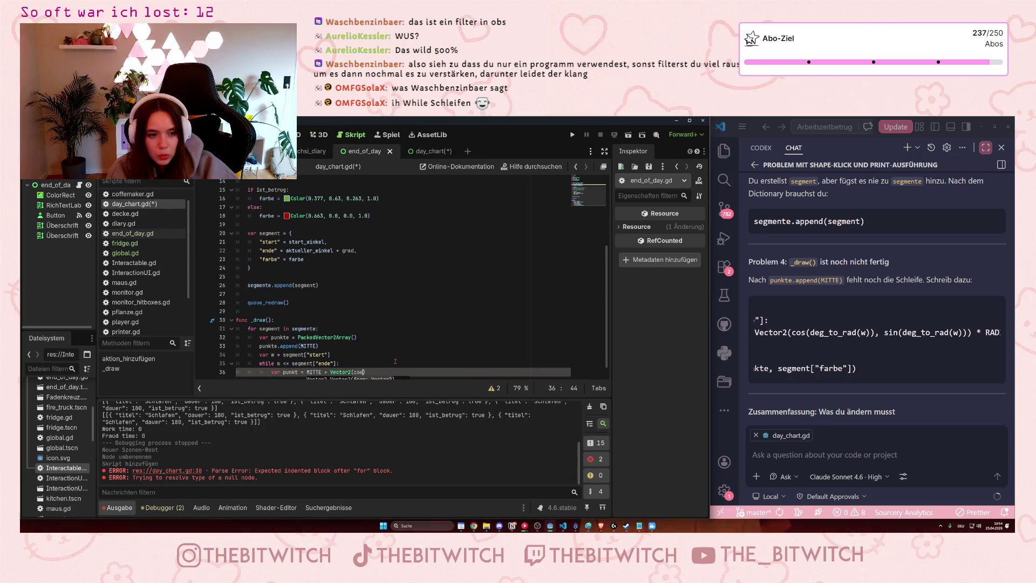
type("(deg_")
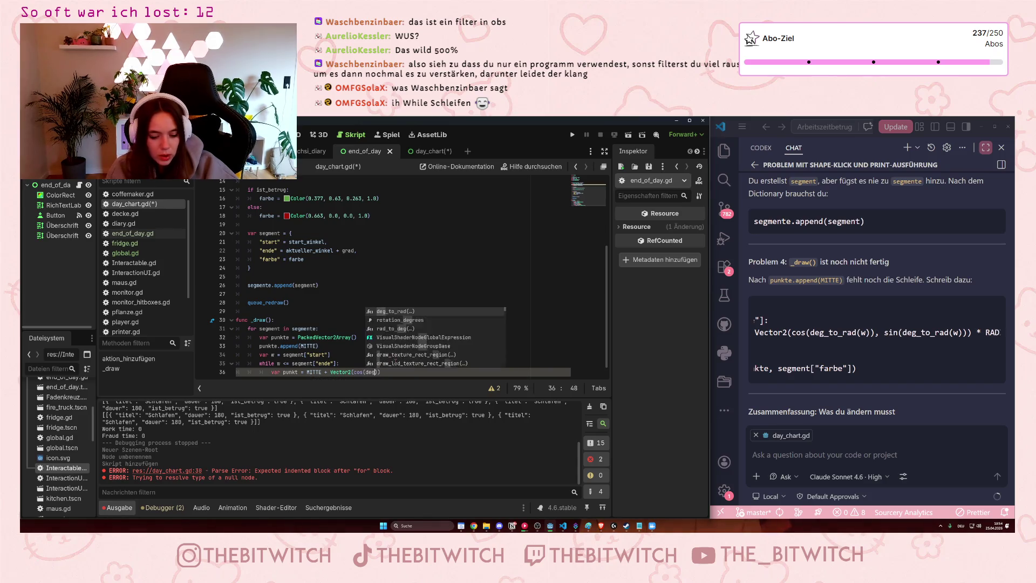
type("to_r")
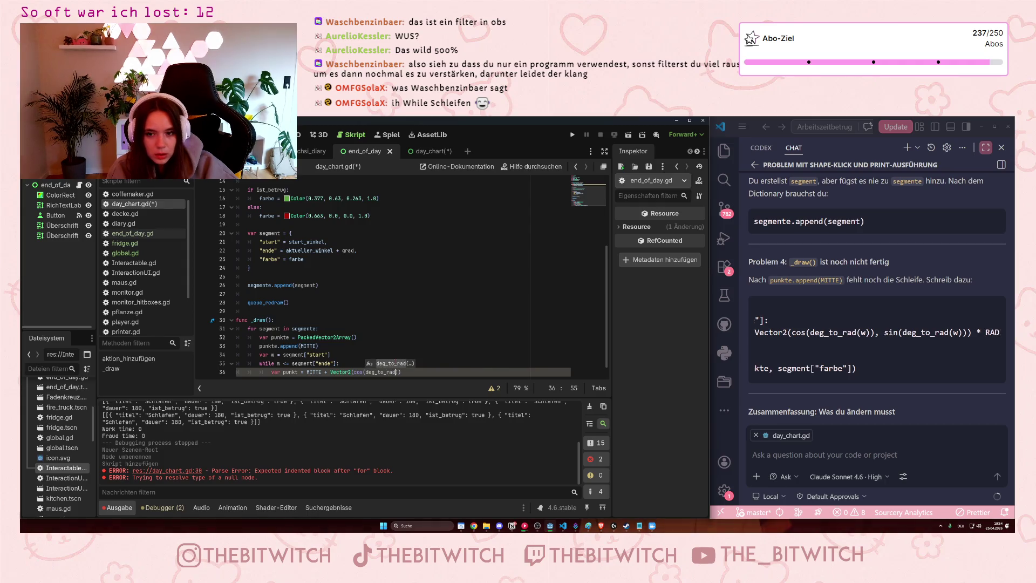
type("ad(w")
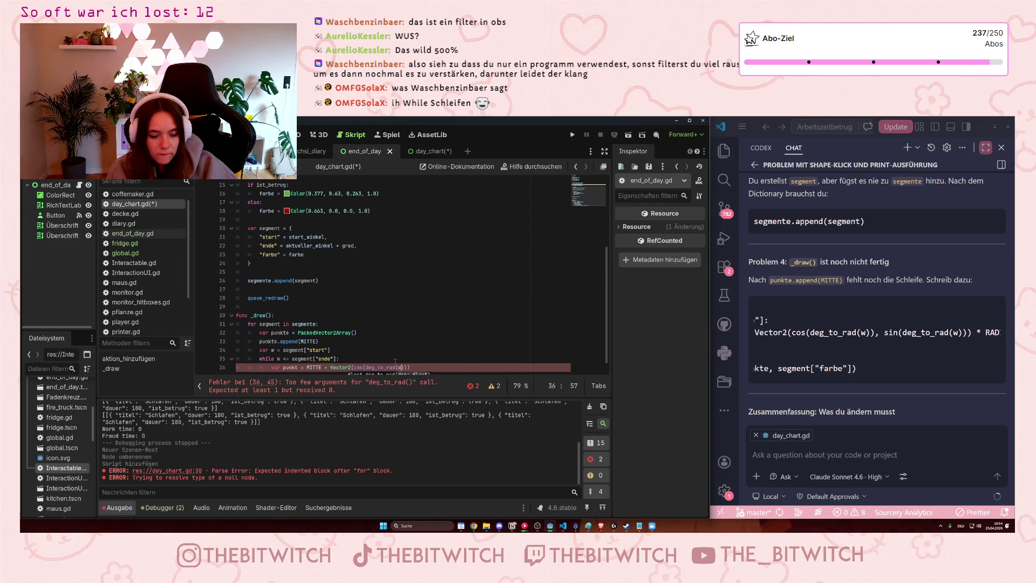
type(")))")
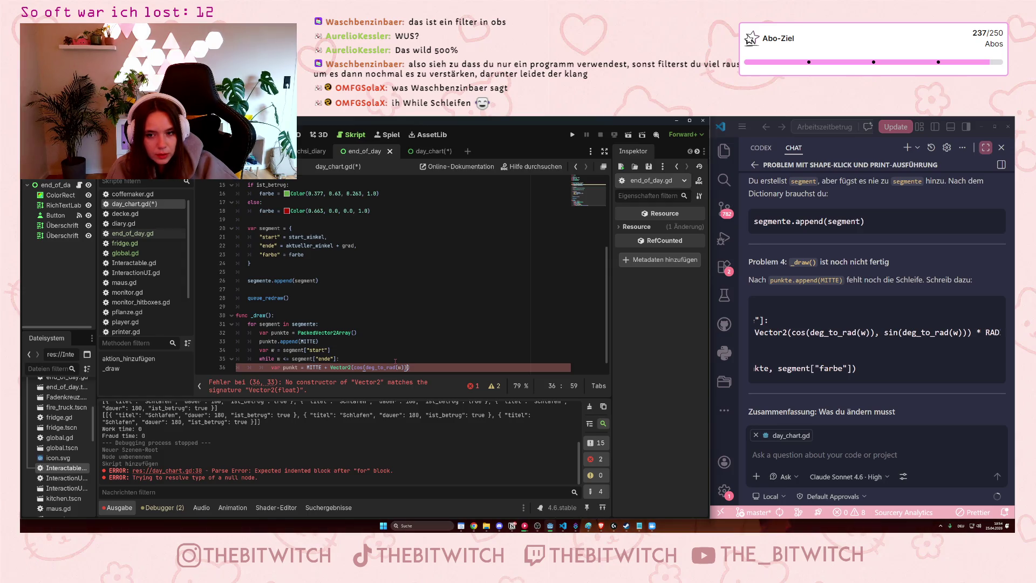
type(",")
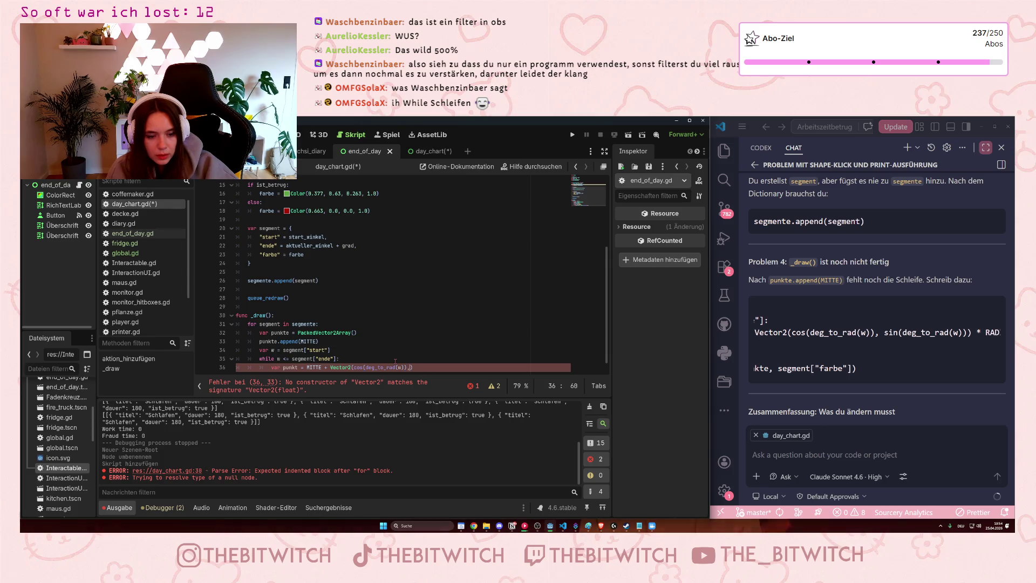
type(" sin(")
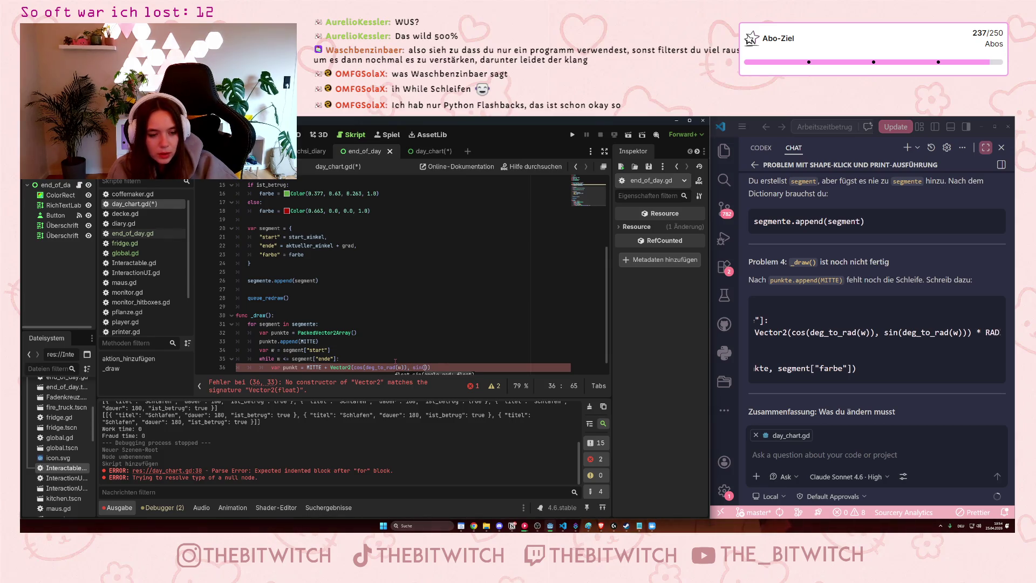
type("deg")
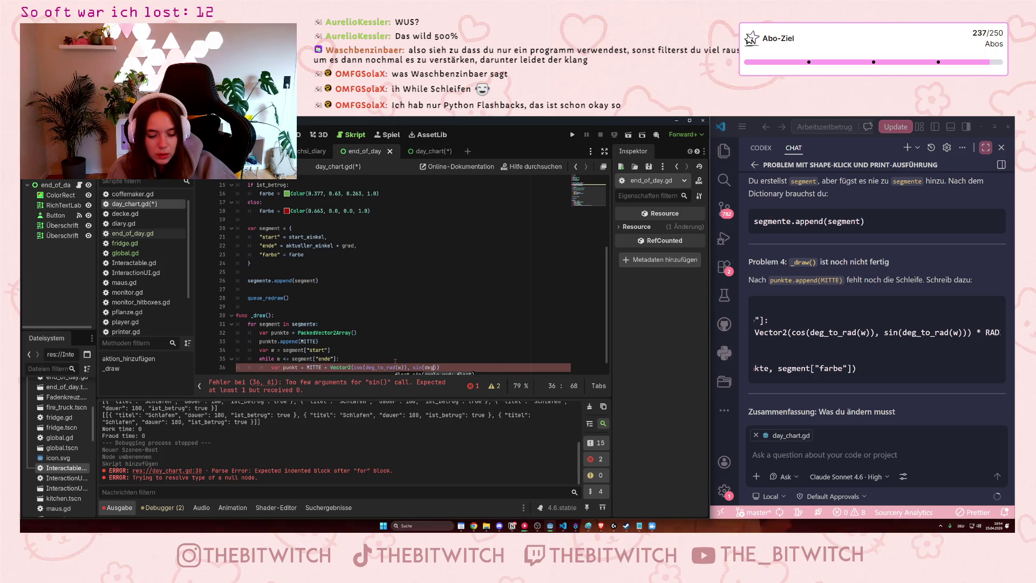
type("_to_")
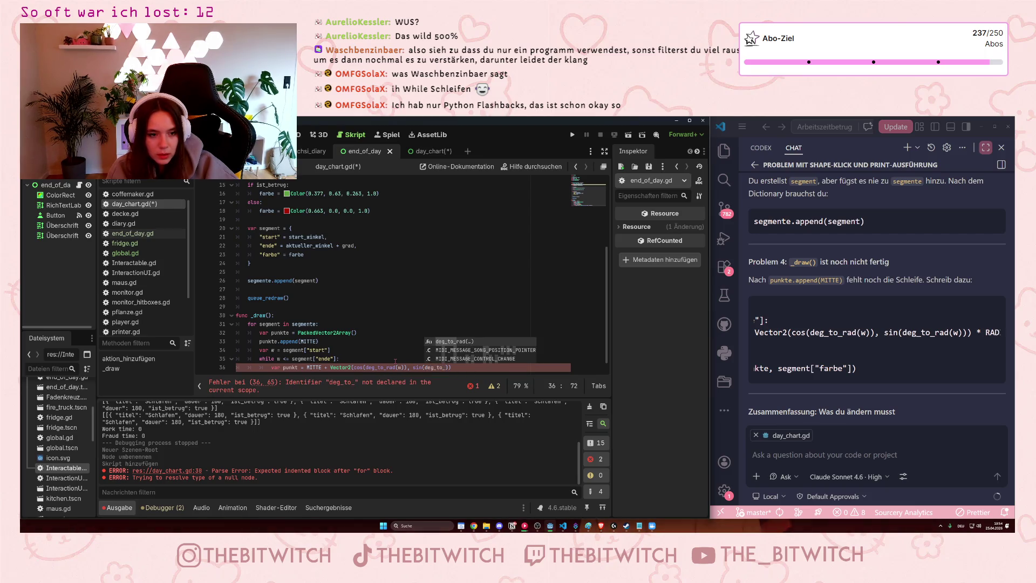
type("rad")
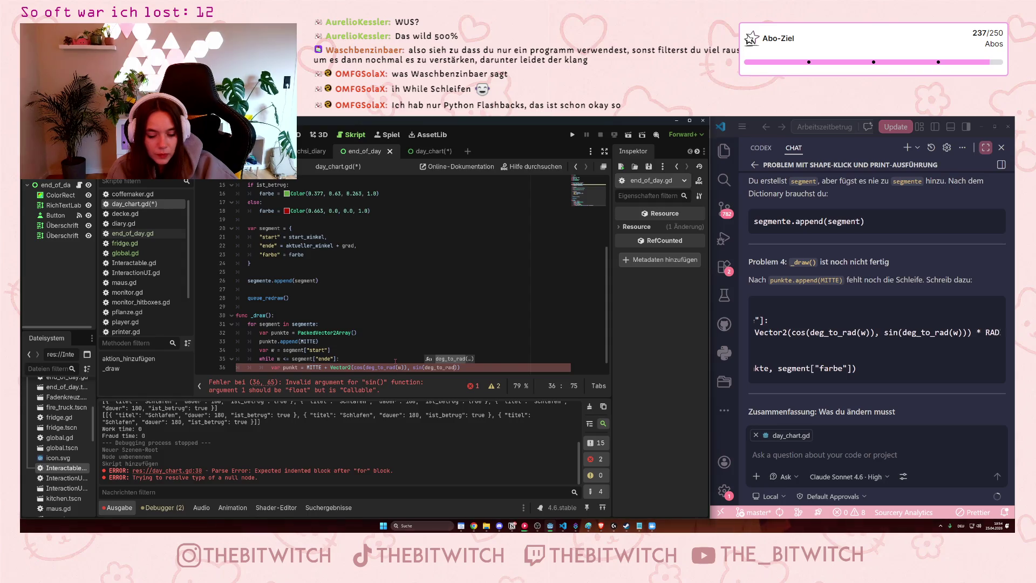
type("(w")
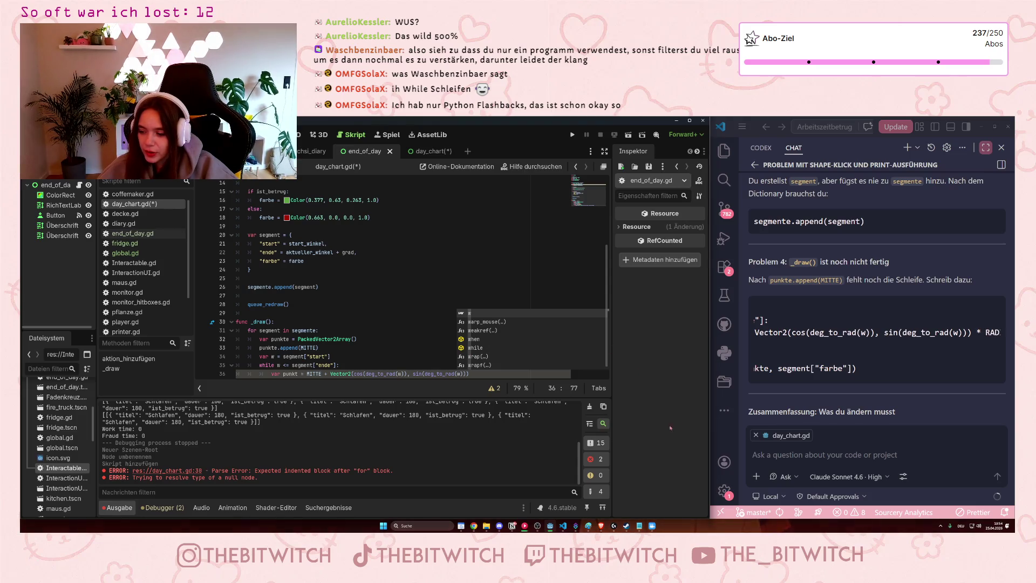
- Append * RADIUS to the punkt line and start a new line in the loop
scroll(877, 340, "right", 2)
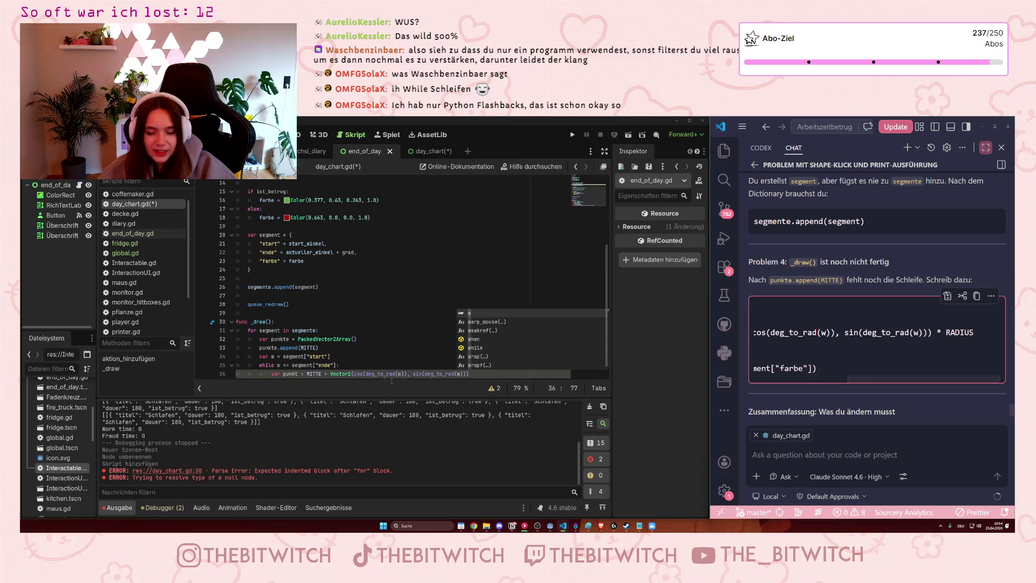
left_click(512, 375)
type(")")
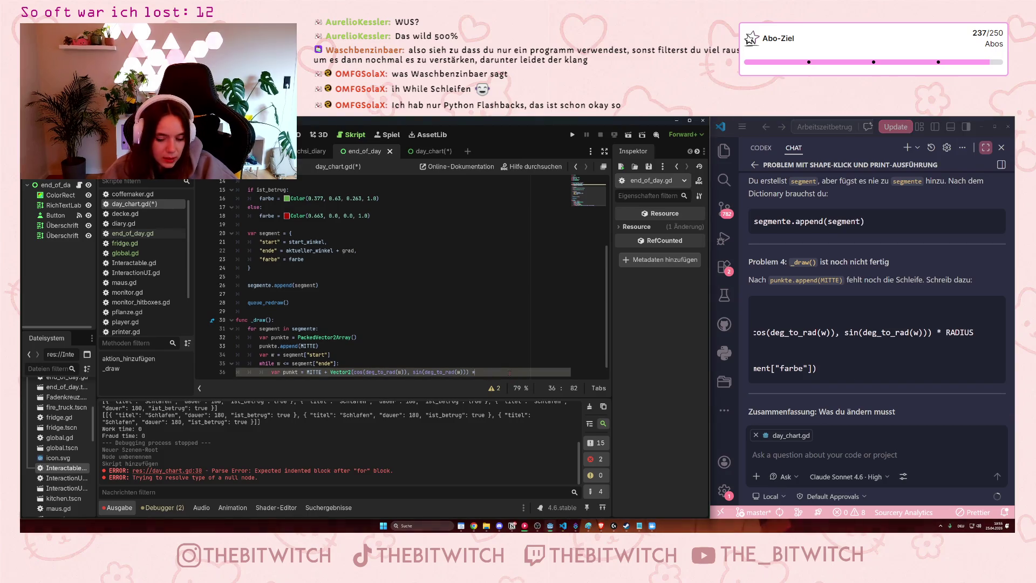
type("* RADIUS")
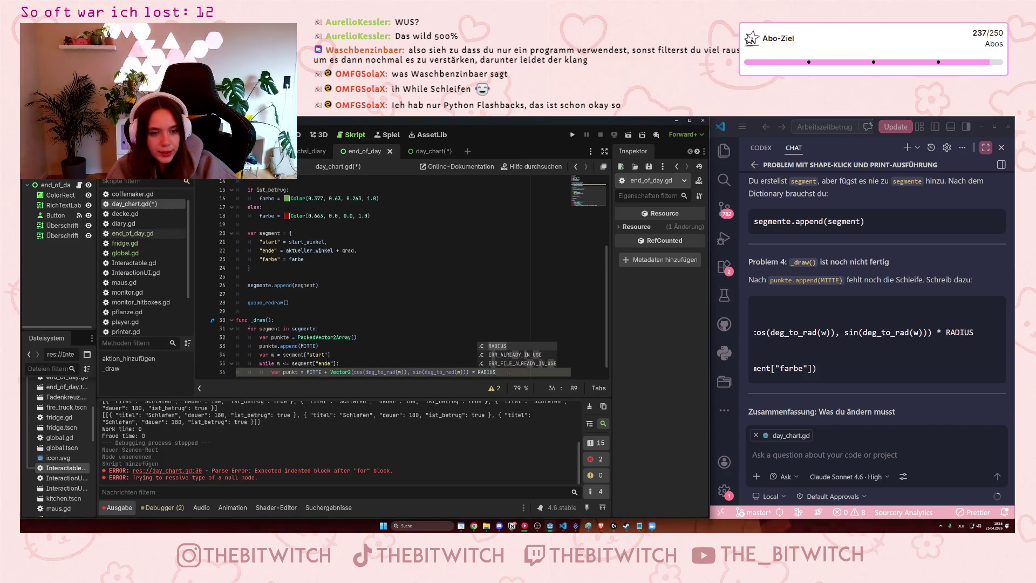
scroll(805, 378, "left", 2)
scroll(804, 395, "left", 2)
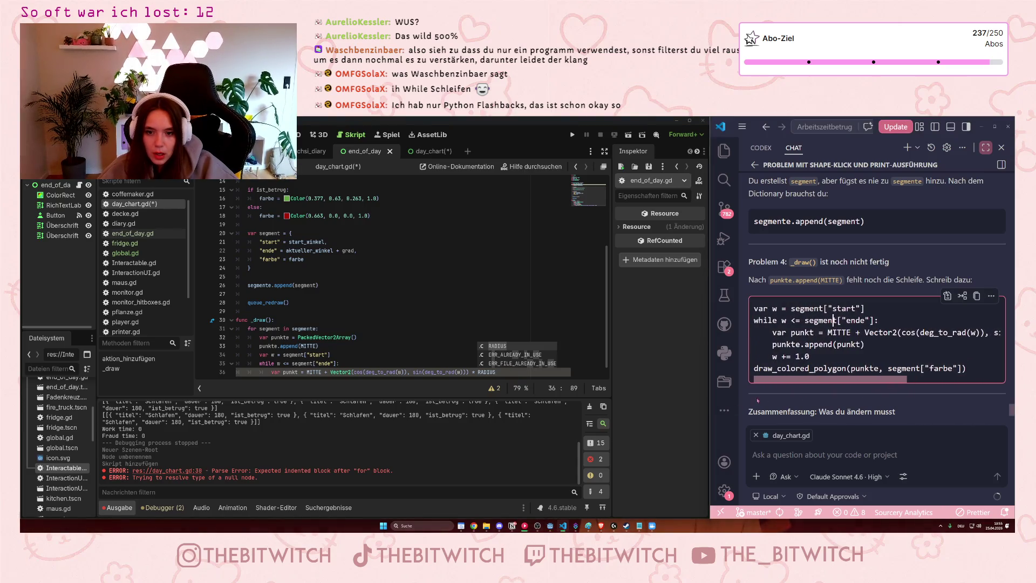
left_click(421, 312)
scroll(421, 320, "down", 1)
left_click(507, 365)
key("Return")
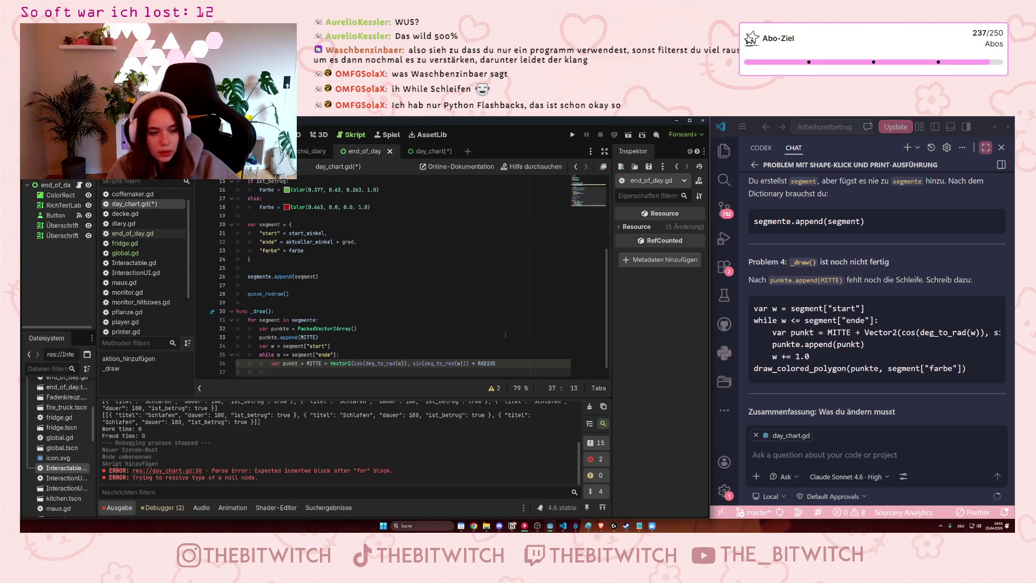
- Append punkt to punkte and increment w by 1.0 in the loop
type("punkte.append(p")
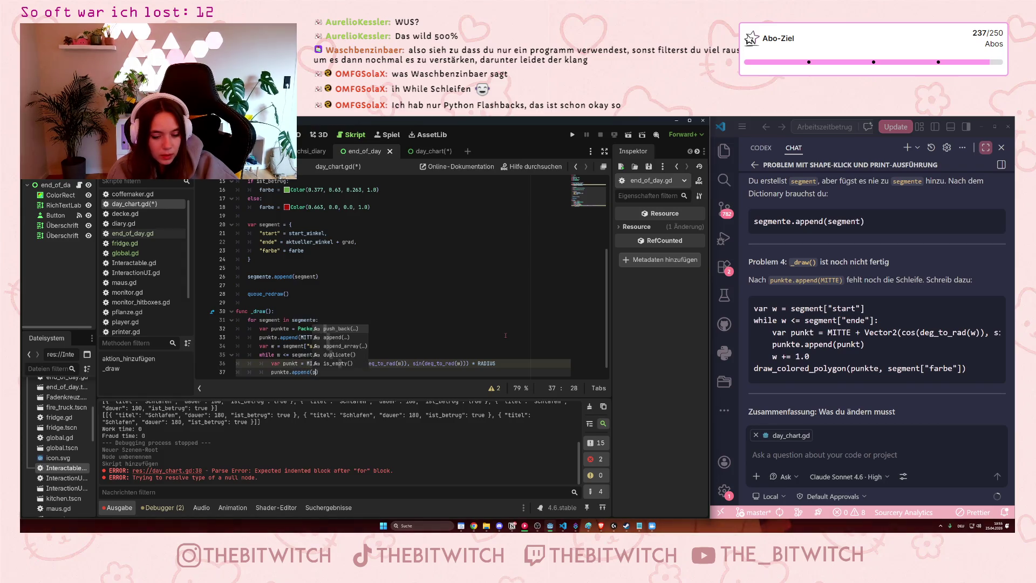
type("unkt")
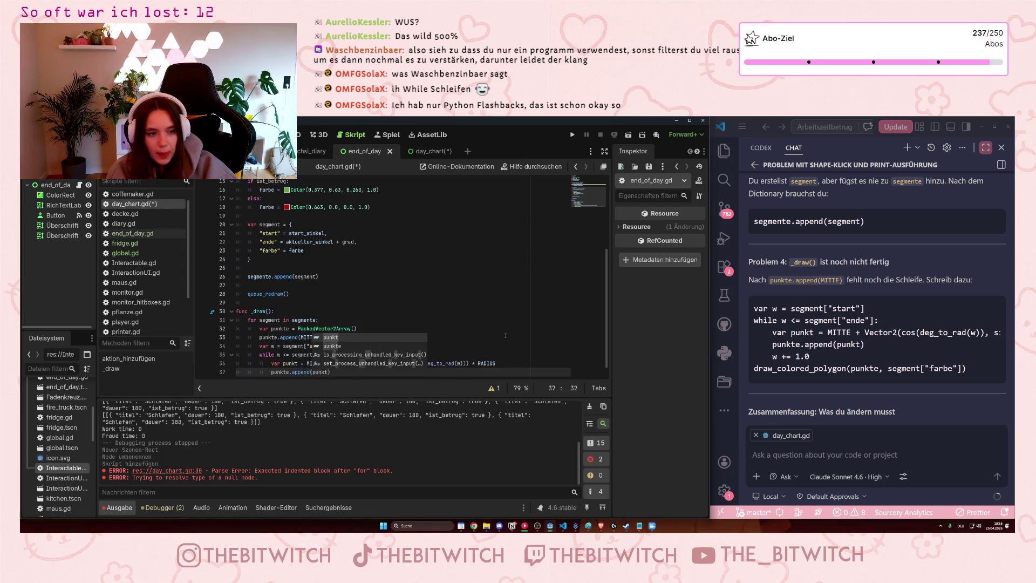
type(")")
key("Return")
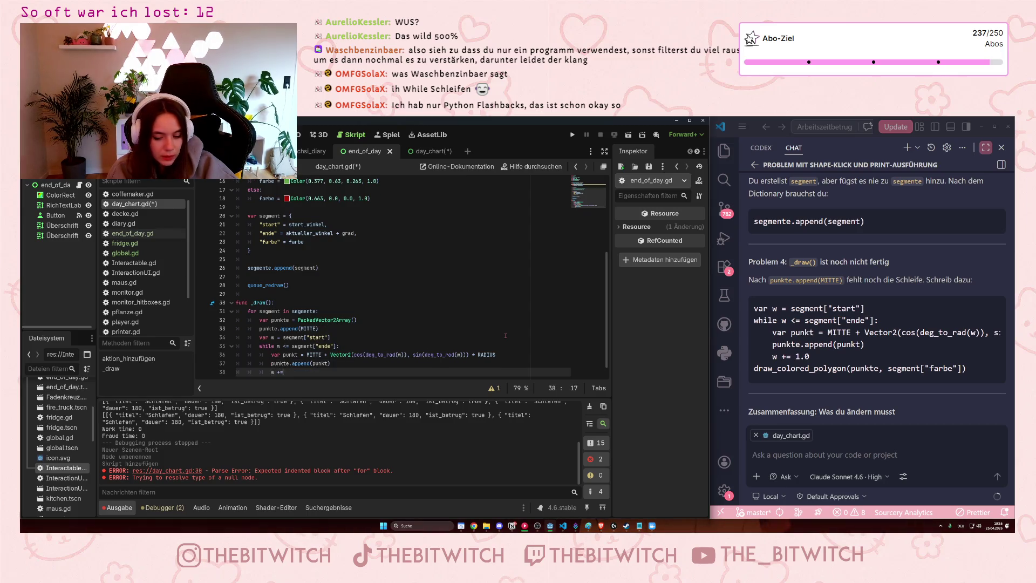
type(" 1,")
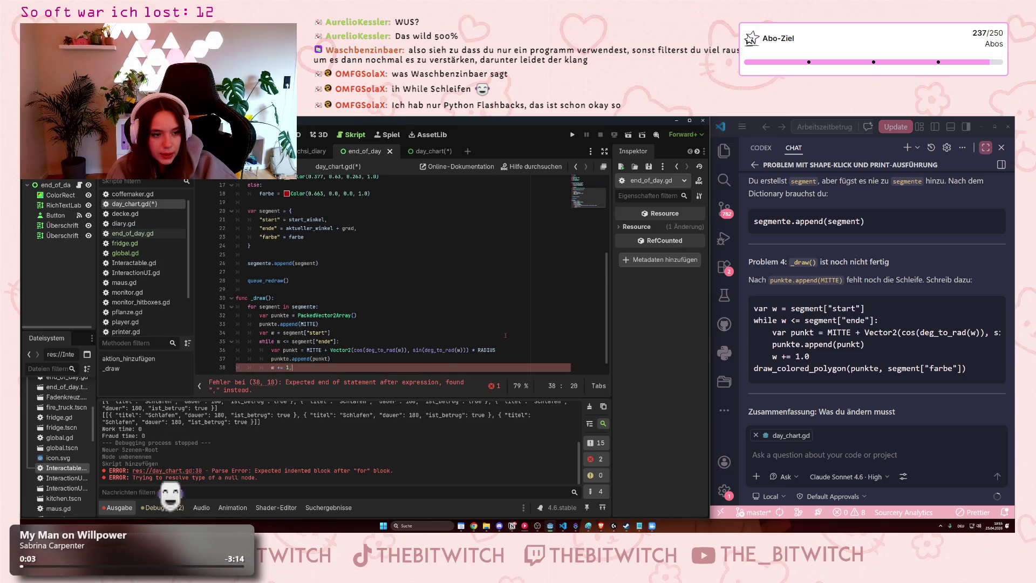
key("BackSpace")
type(".0")
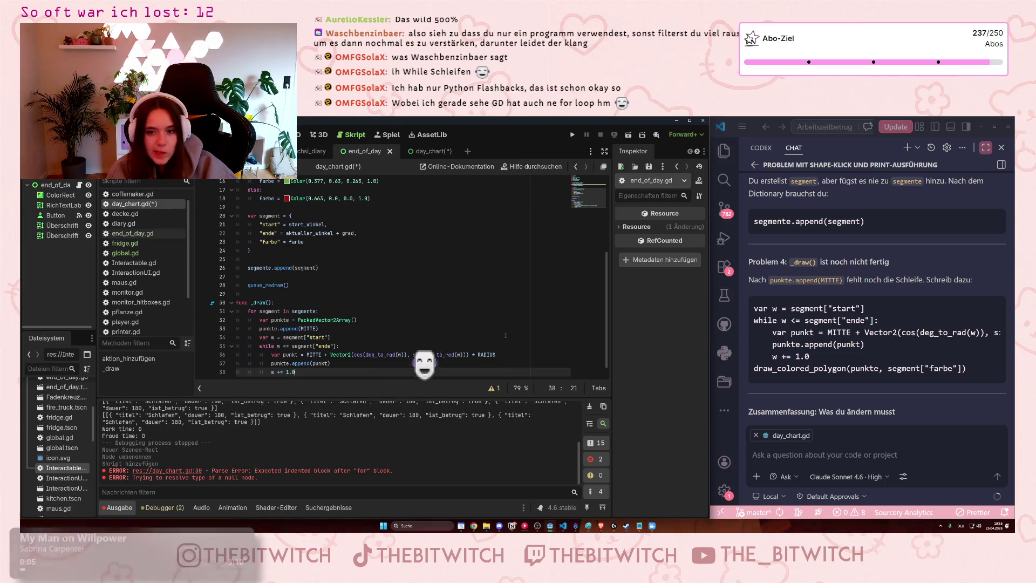
key("Return")
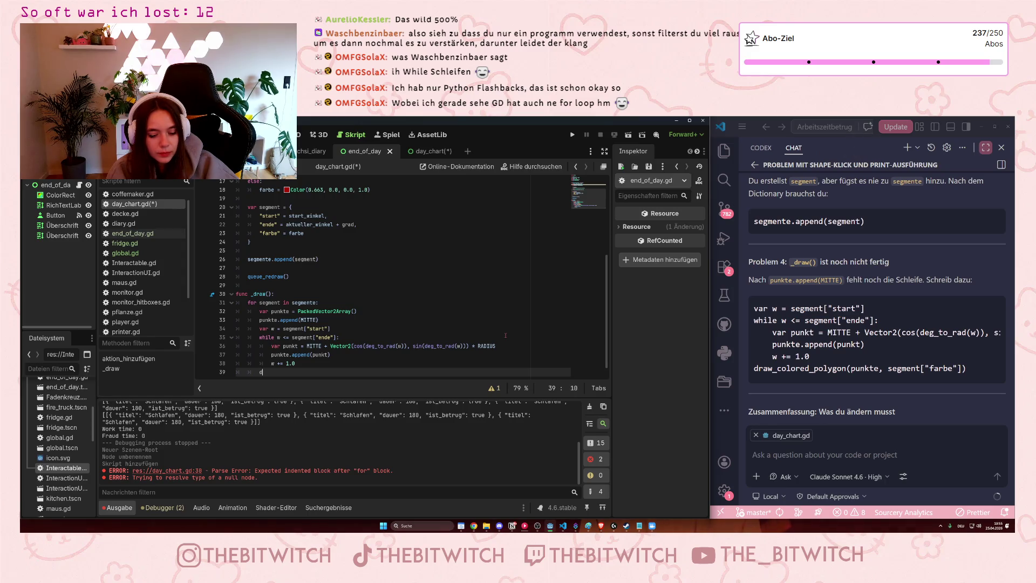
- Write the draw_colored_polygon(punkte, segment["farbe"]) call after the loop
type("raw_colored")
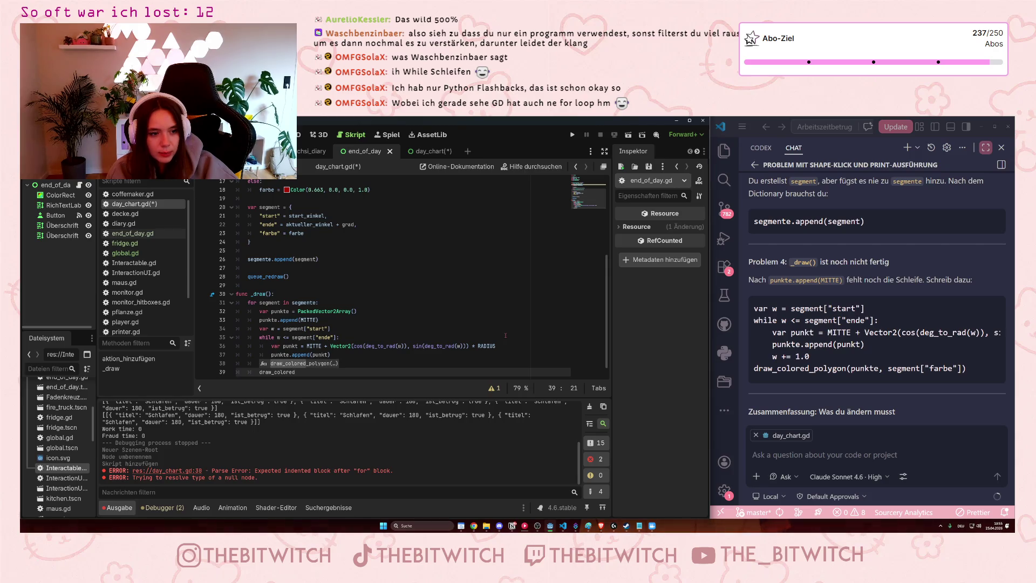
key("Return")
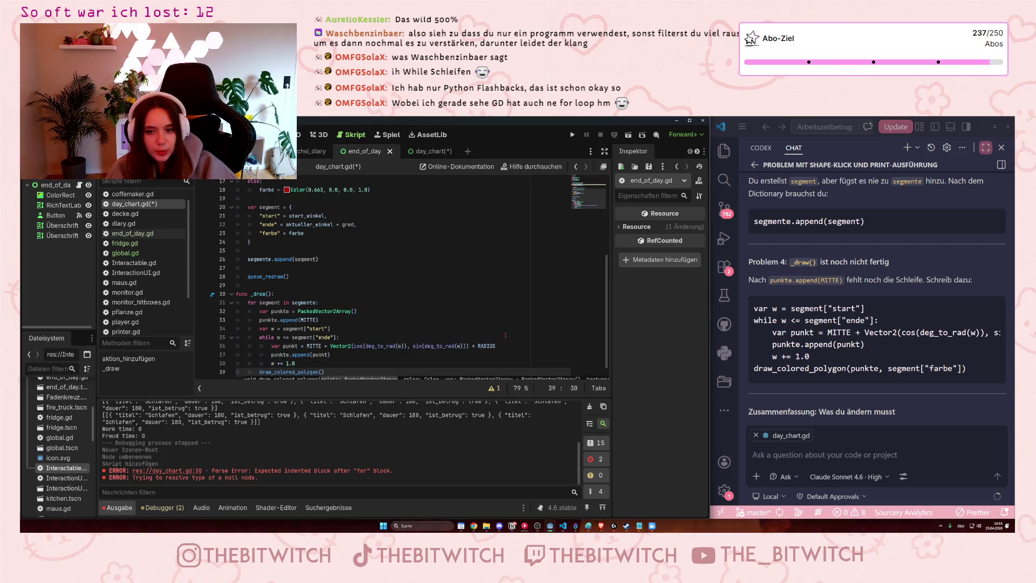
type("punkte")
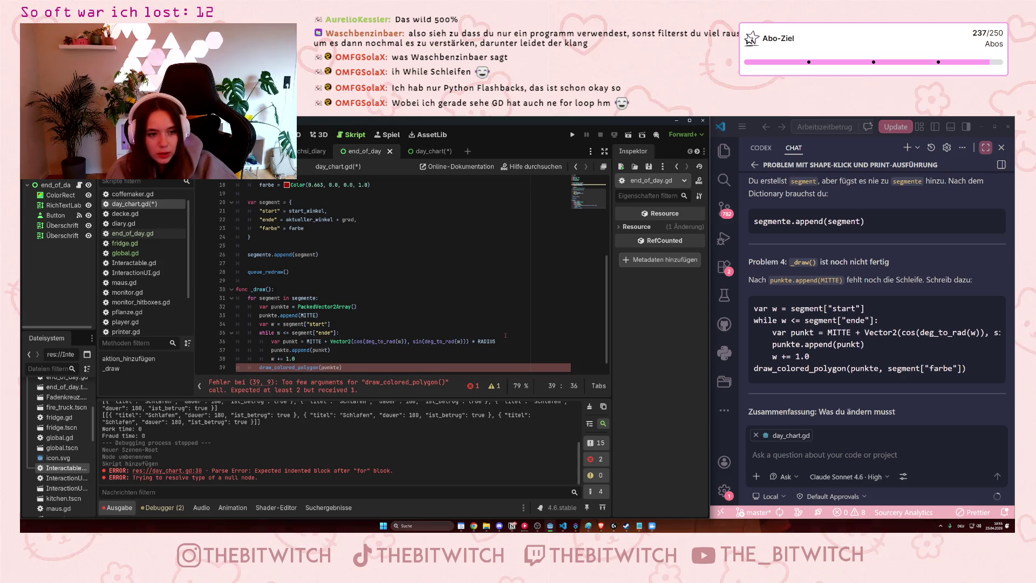
type(", segment")
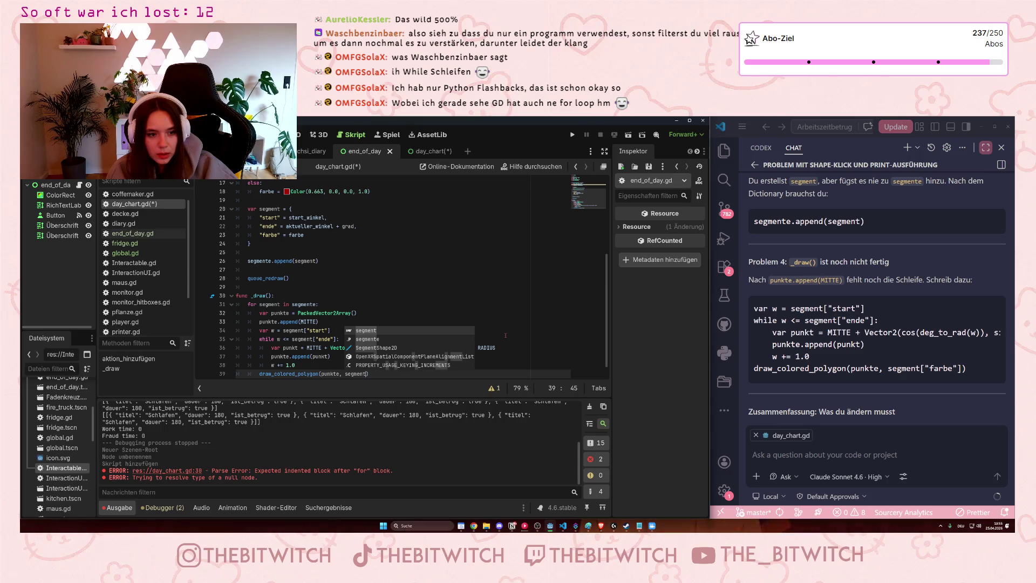
type("[")
key("BackSpace")
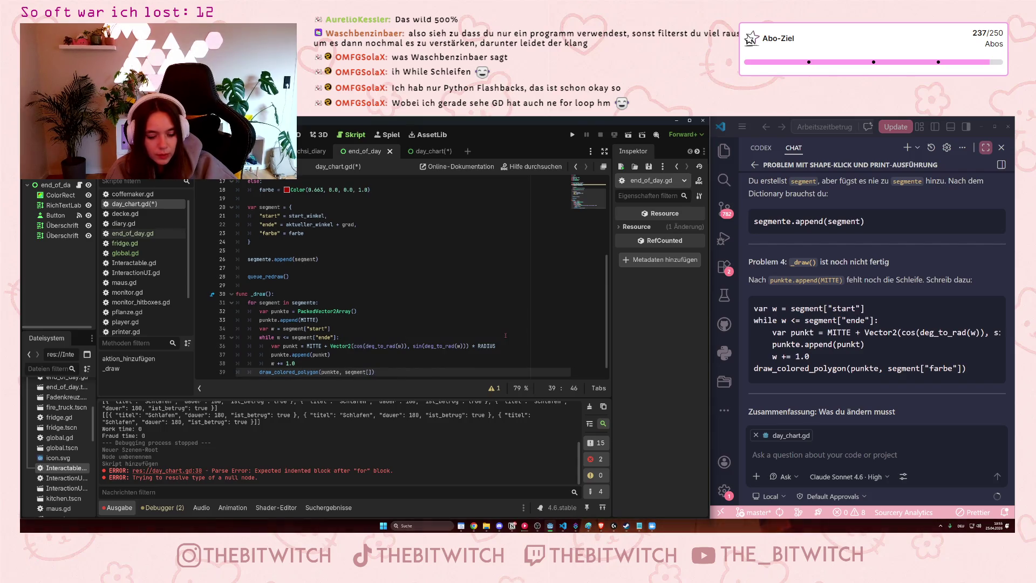
type("\"farbe")
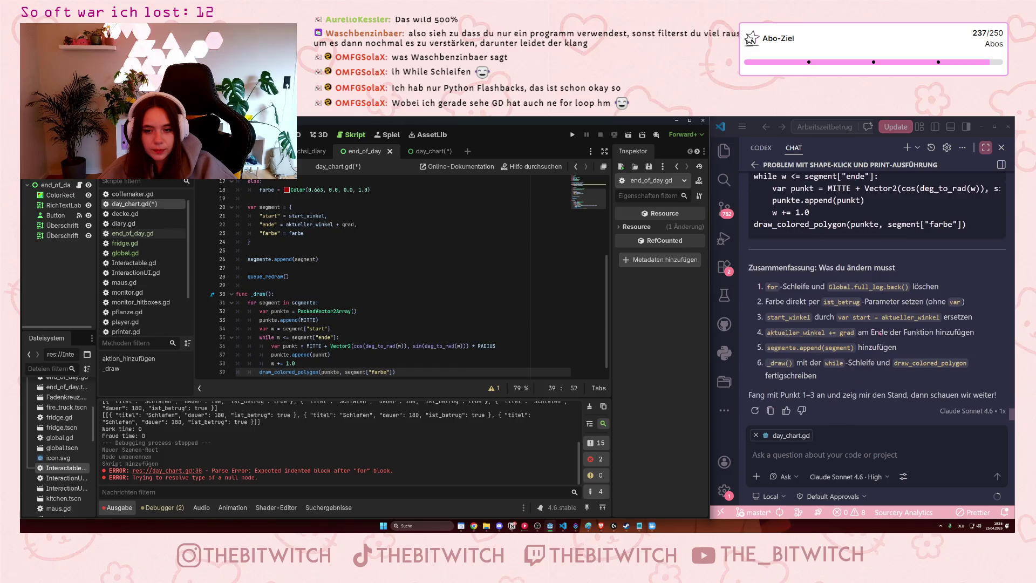
- Save day_chart.gd and ask Copilot 'und wie sieht es jetzt aus?'
left_click(451, 345)
key("ctrl+s")
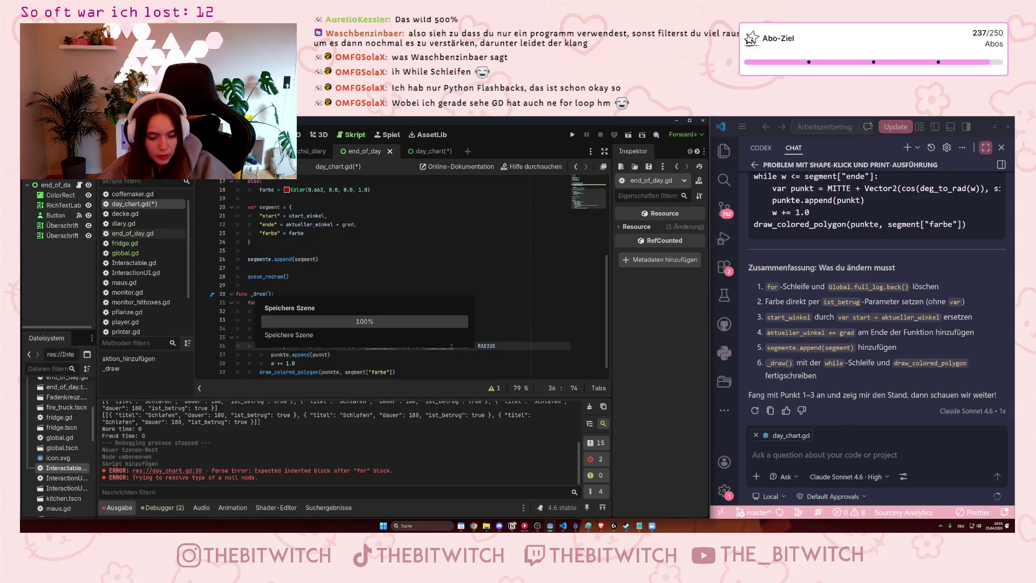
left_click(830, 447)
type("und wie sieht ")
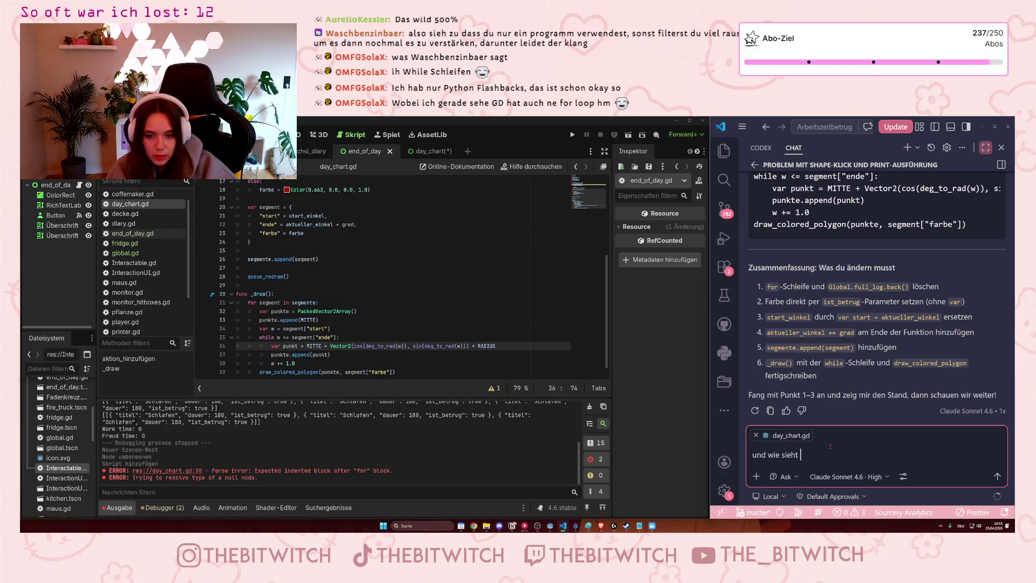
type("es jetzt aus?")
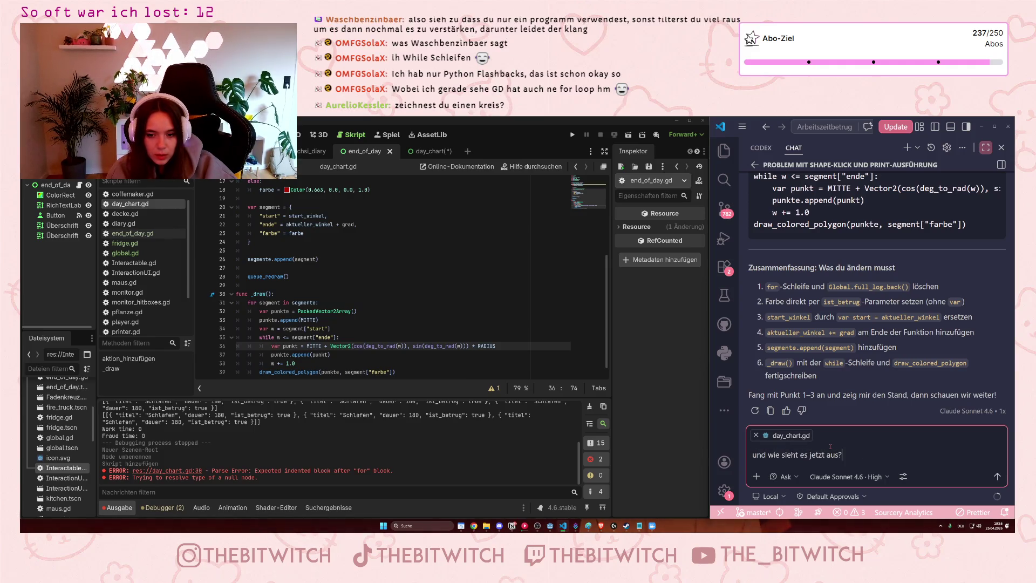
key("Return")
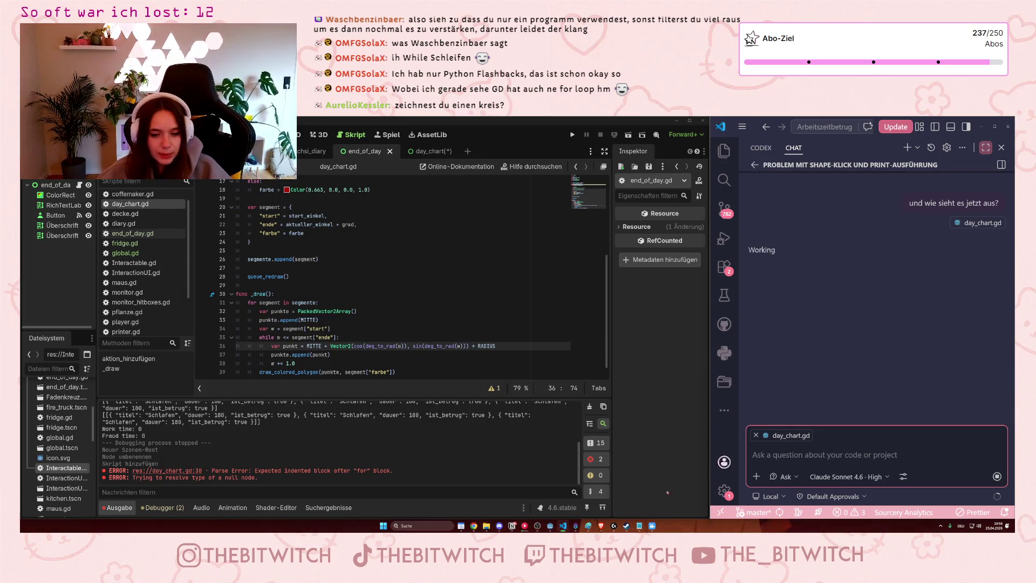
left_click(588, 526)
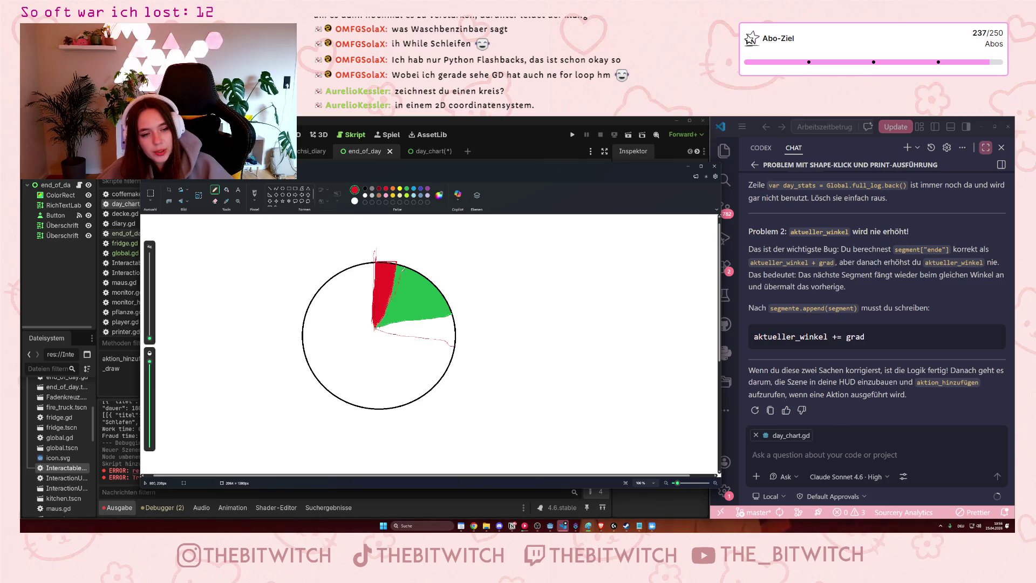
- Draw red strokes along the green wedge and around the pie chart, then minimize Paint
left_click_drag(423, 276, 452, 300)
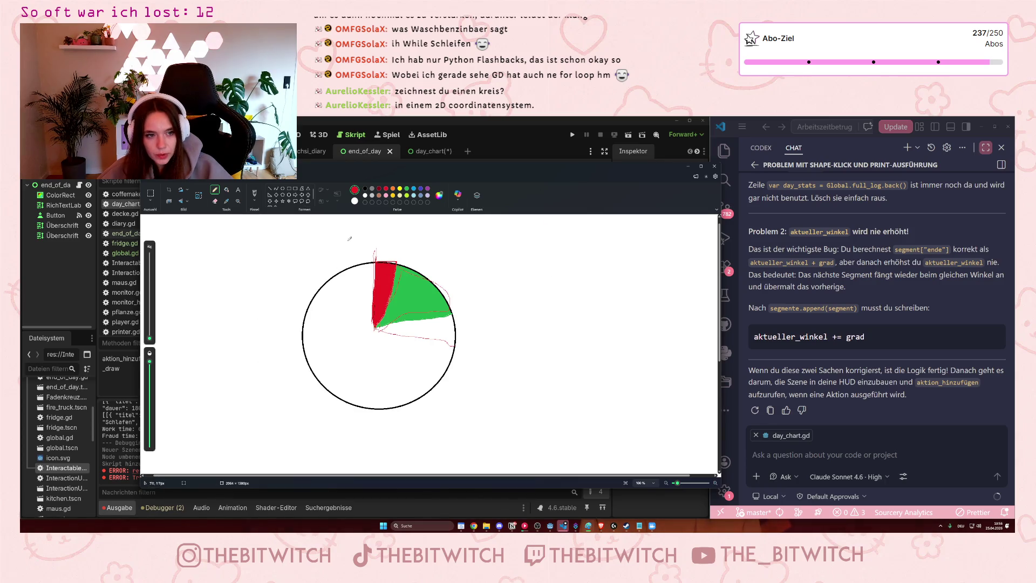
mouse_move(264, 251)
left_mouse_down()
mouse_move(284, 387)
mouse_move(525, 300)
mouse_move(450, 254)
mouse_move(263, 255)
left_mouse_up()
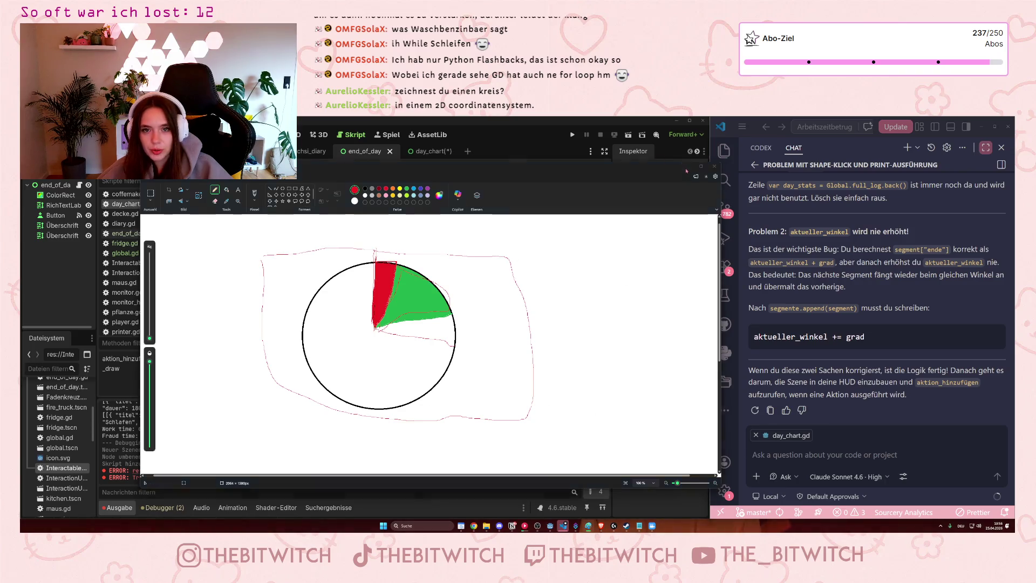
left_click(688, 166)
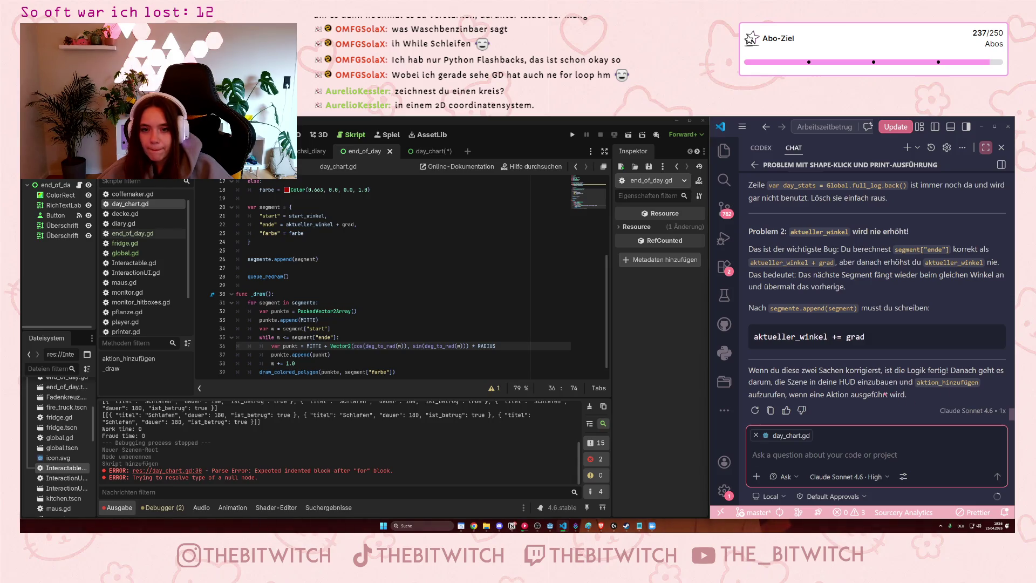
- Delete the 'var day_stats = Global.full_log.back()' line and save day_chart.gd
scroll(884, 393, "up", 3)
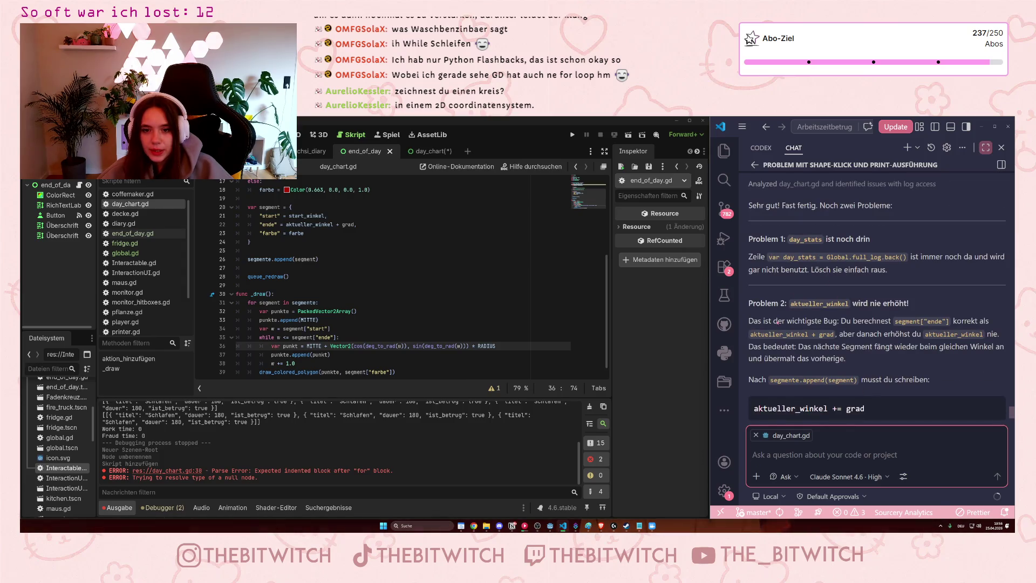
scroll(389, 328, "up", 5)
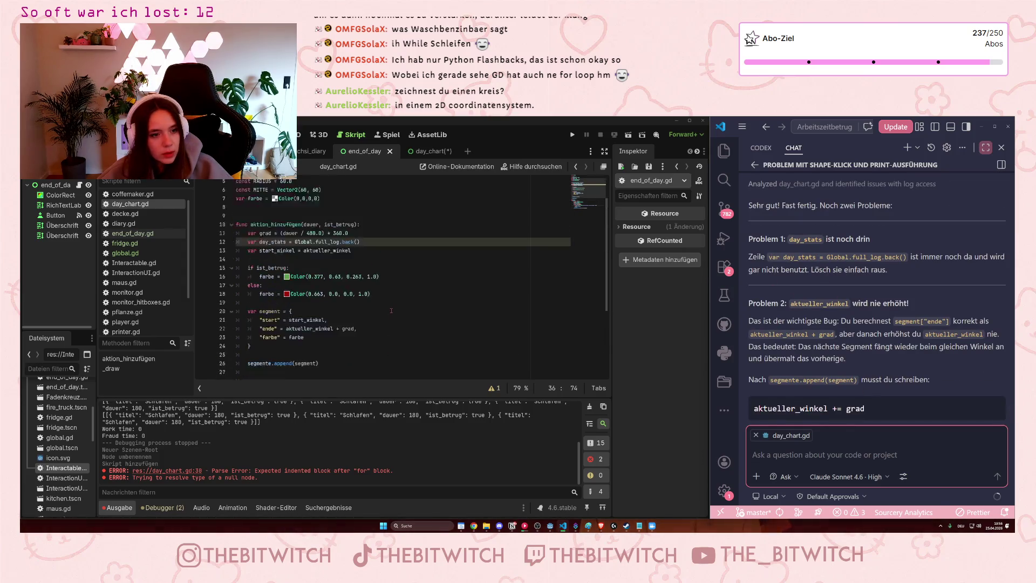
left_click_drag(366, 268, 366, 260)
key("BackSpace")
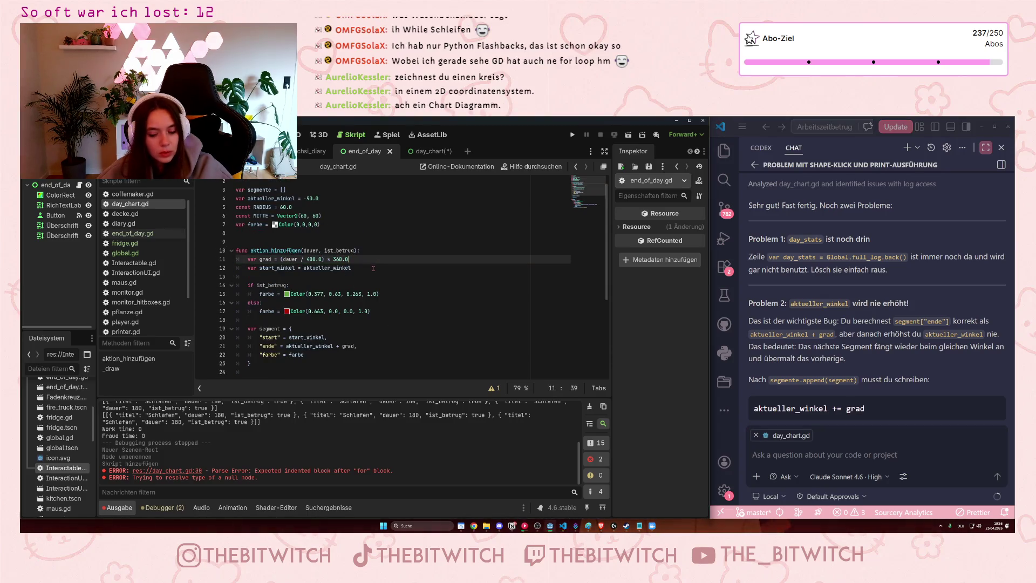
left_click(397, 303)
key("ctrl+s")
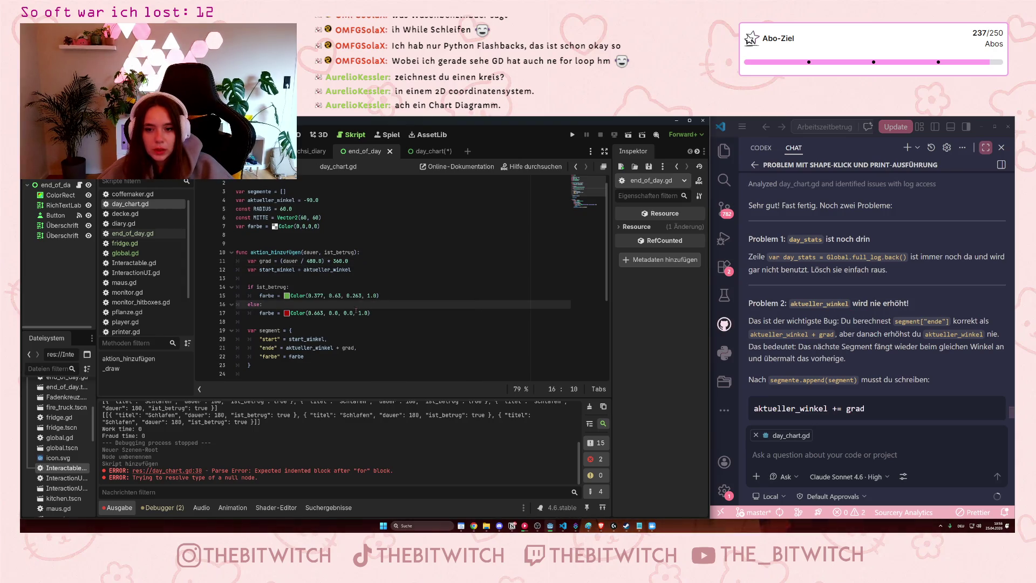
scroll(359, 318, "down", 2)
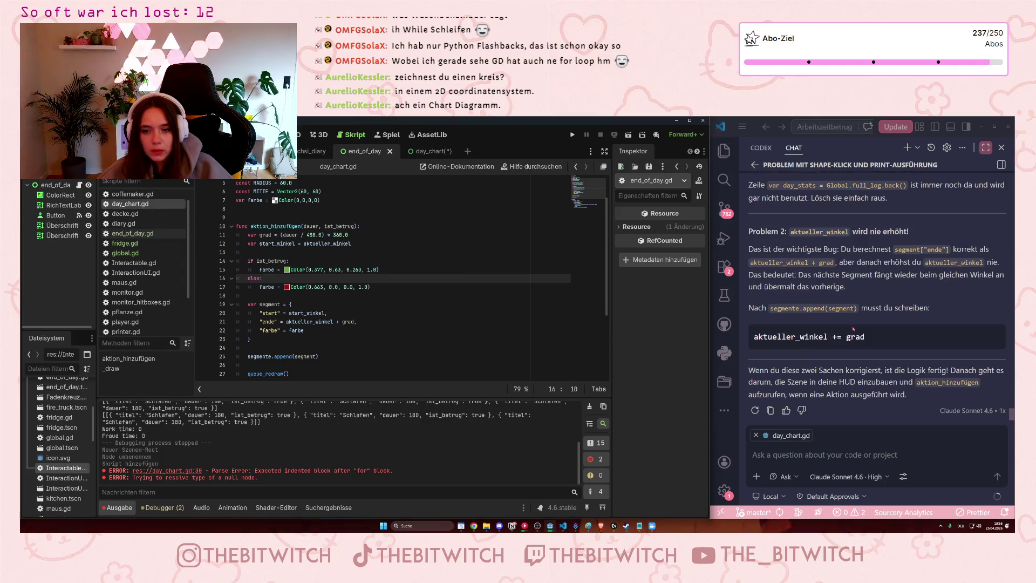
scroll(387, 292, "down", 4)
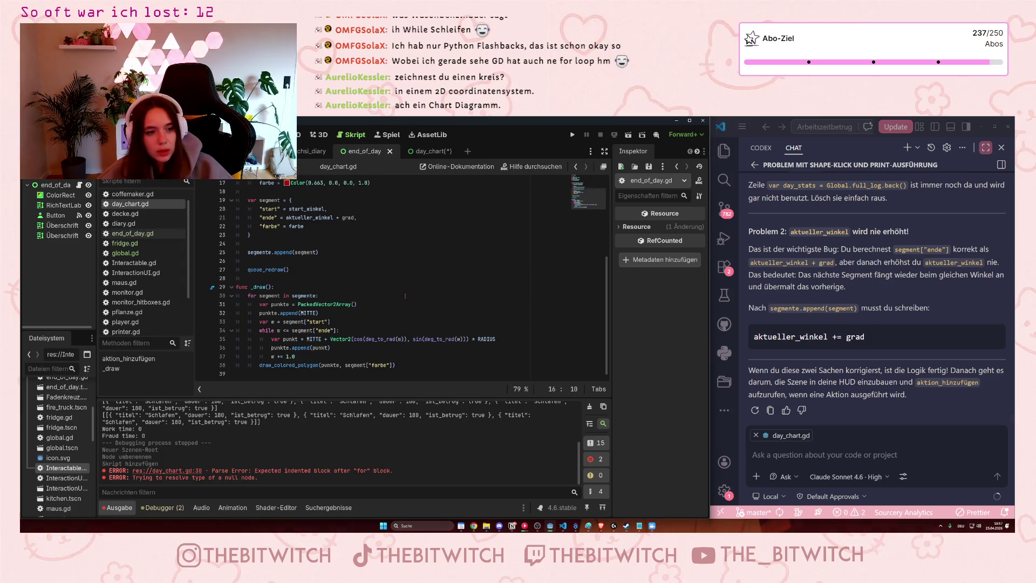
scroll(404, 296, "up", 1)
left_click(261, 286)
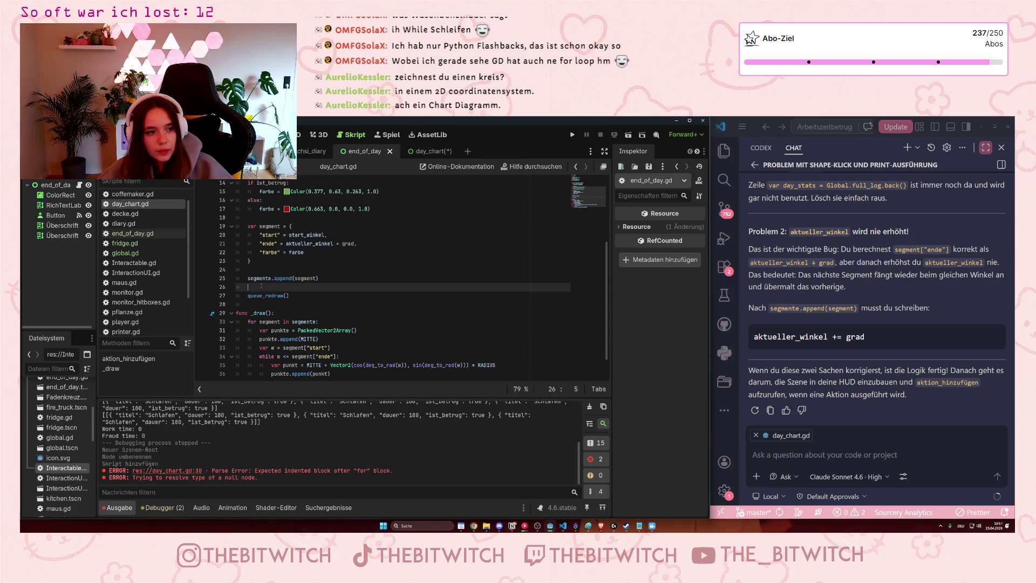
- Remove the extra blank lines around queue_redraw in aktion_hinzufügen
key("BackSpace")
left_click(298, 269)
key("BackSpace")
scroll(323, 279, "down", 1)
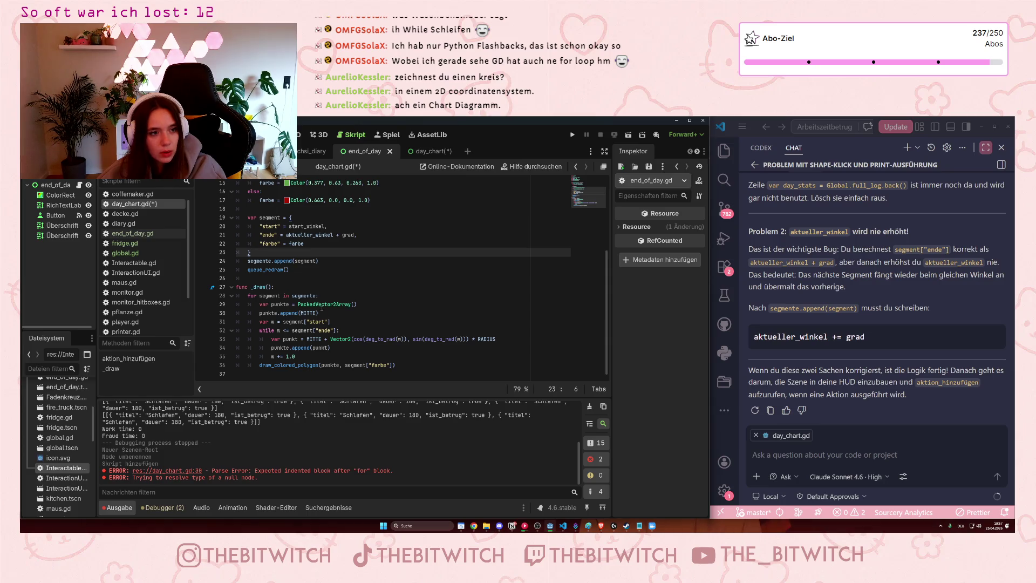
left_click(415, 364)
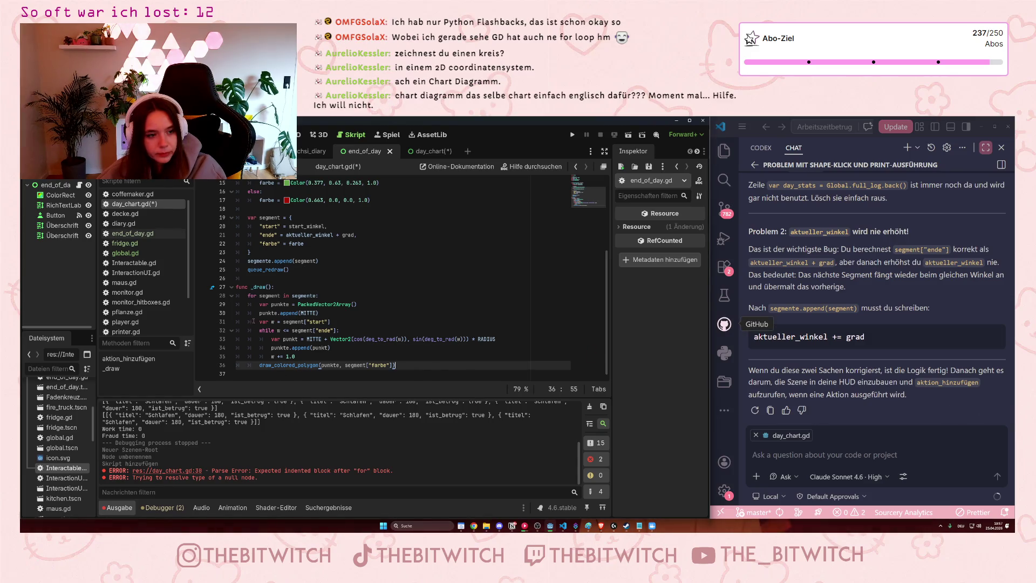
scroll(290, 319, "up", 2)
- Add 'aktueller_winkel += grad' after segmente.append(segment) and save the script
left_click(325, 313)
key("Return")
type("aktuelle")
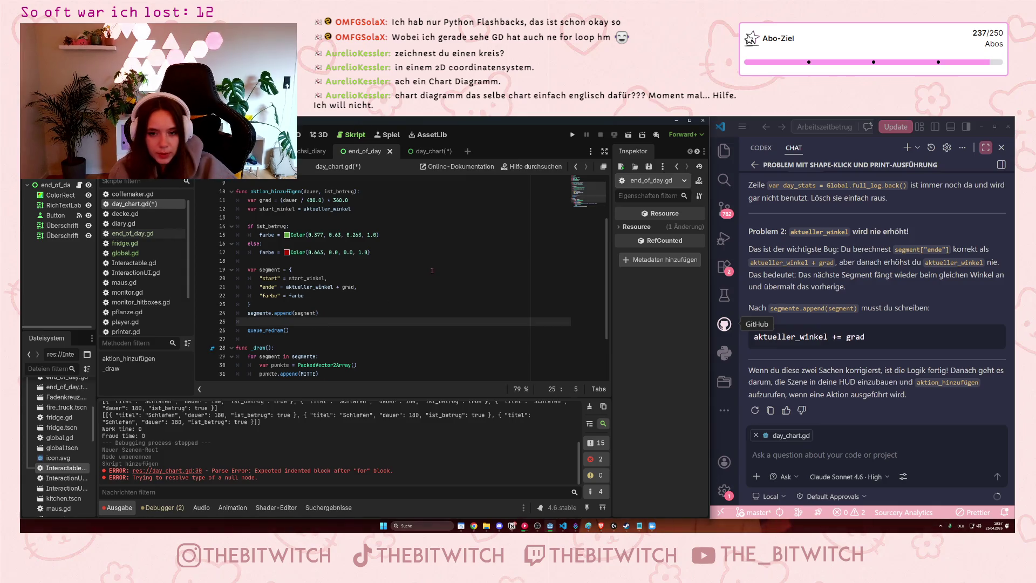
type("r")
key("Return")
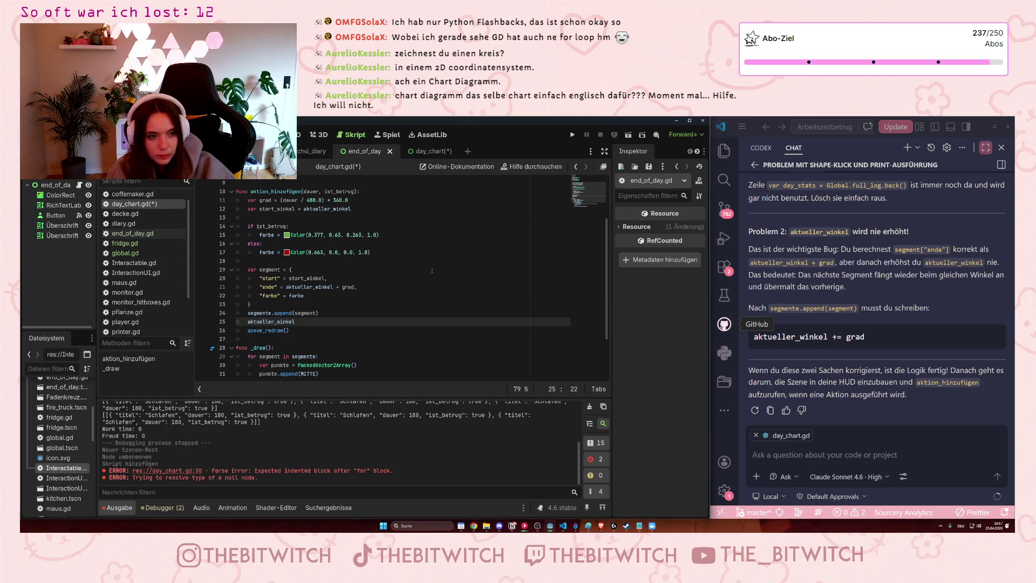
type("+= ")
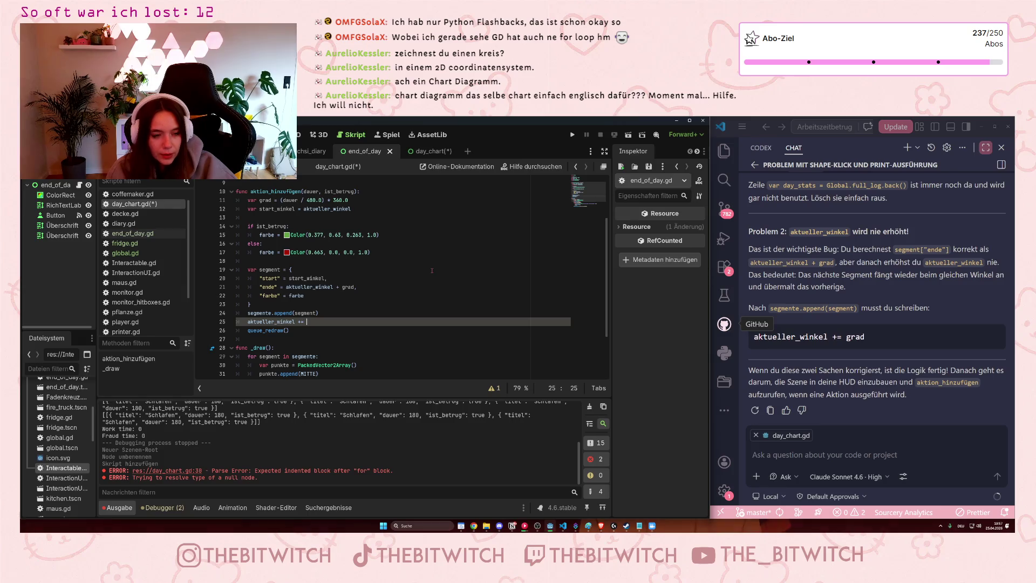
type("grad")
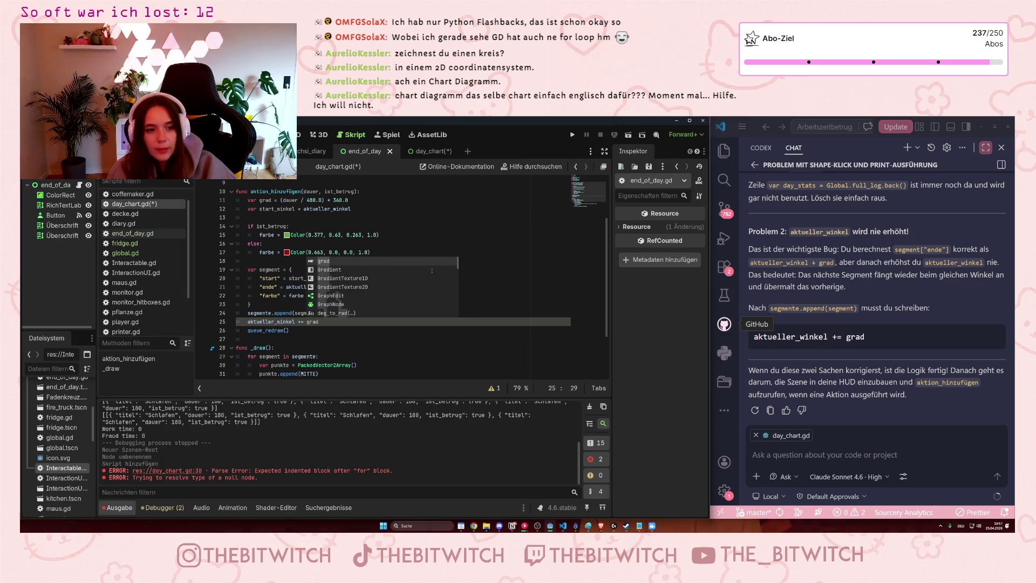
left_click(378, 364)
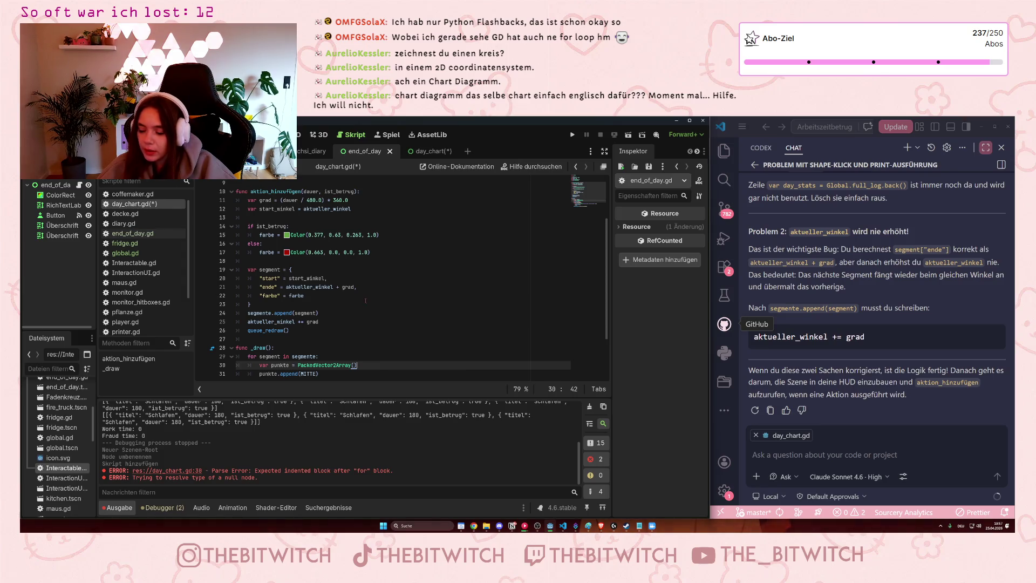
left_click(366, 300)
key("ctrl+s")
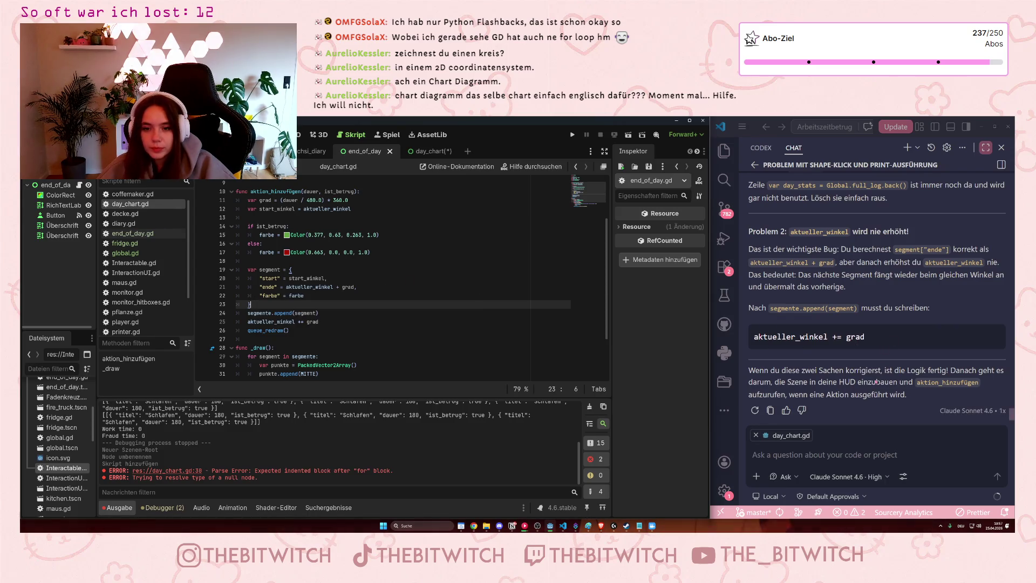
left_click(876, 381)
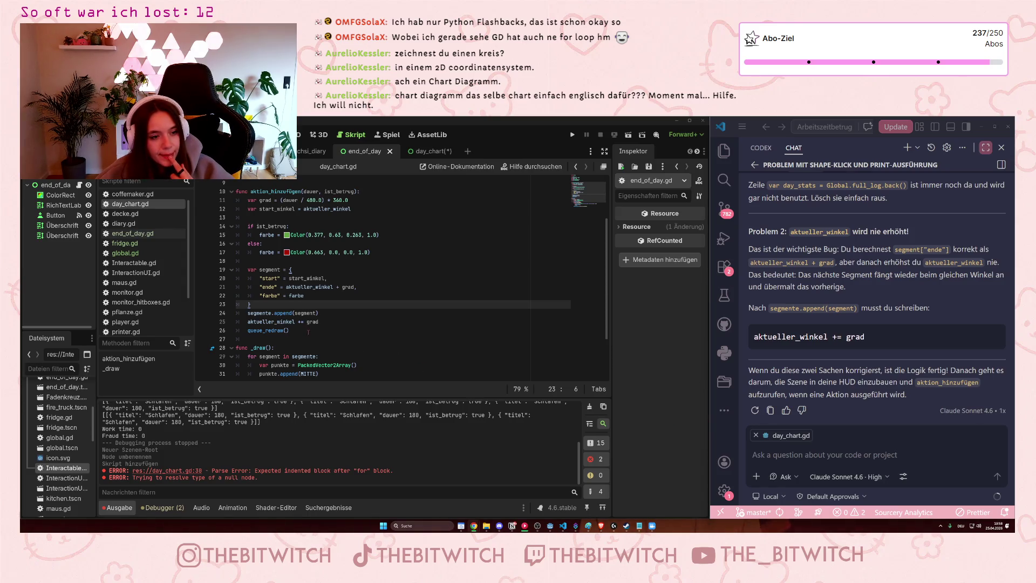
scroll(309, 331, "down", 2)
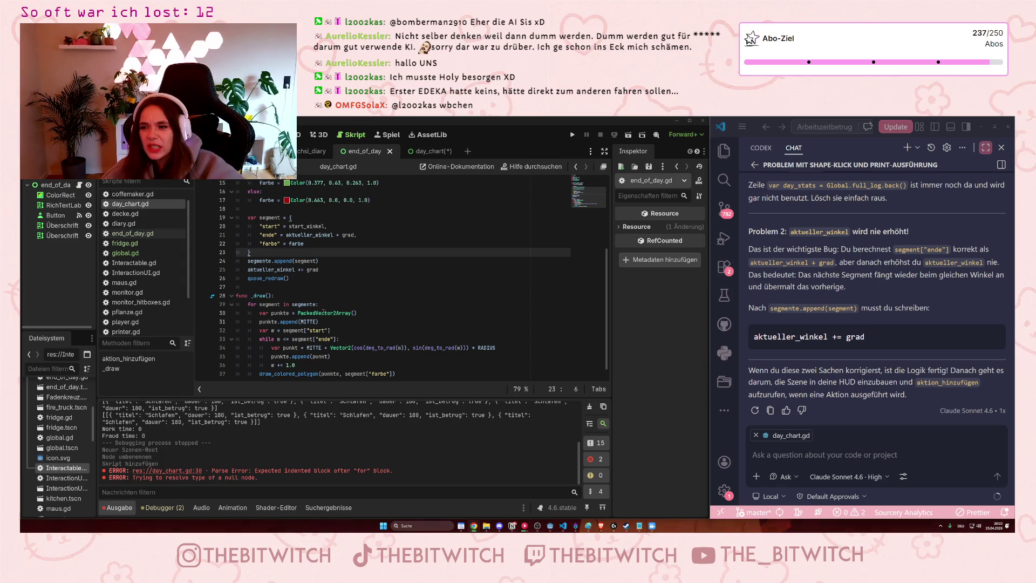
mouse_move(323, 313)
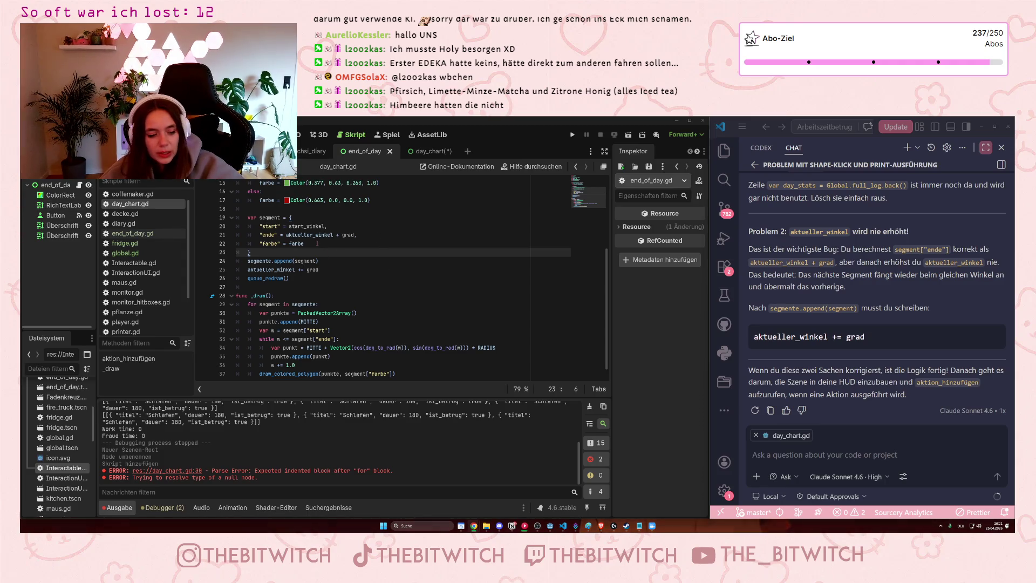
mouse_move(302, 226)
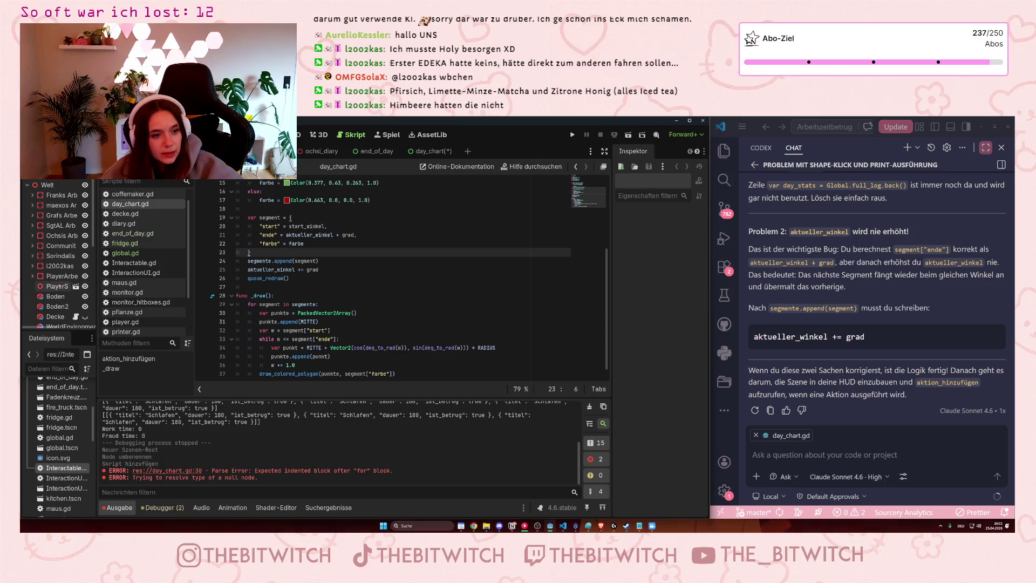
- Instance day_chart.tscn into the Welt scene and switch to the 2D view
scroll(60, 253, "down", 5)
scroll(59, 254, "up", 3)
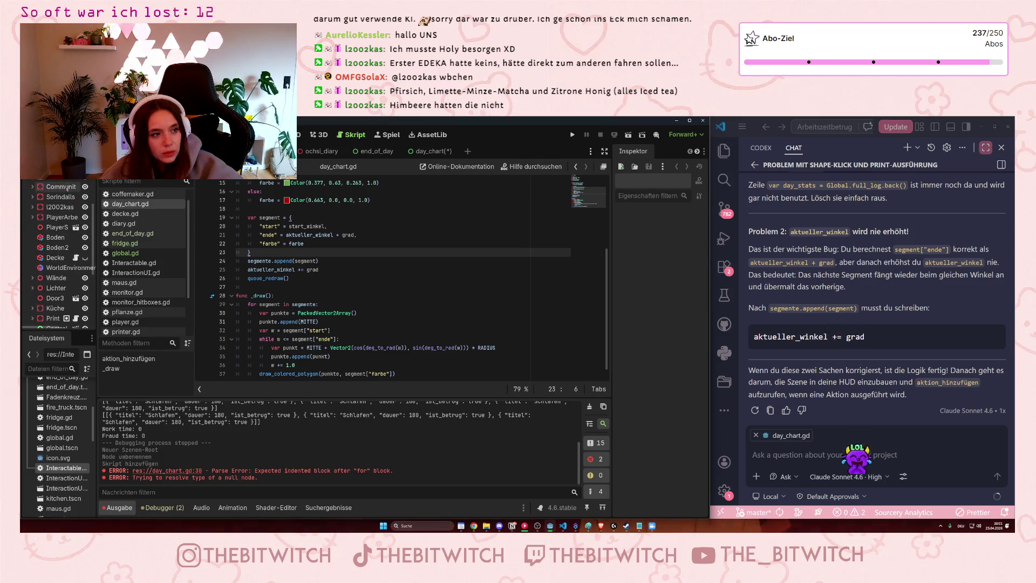
key("ctrl+shift+o")
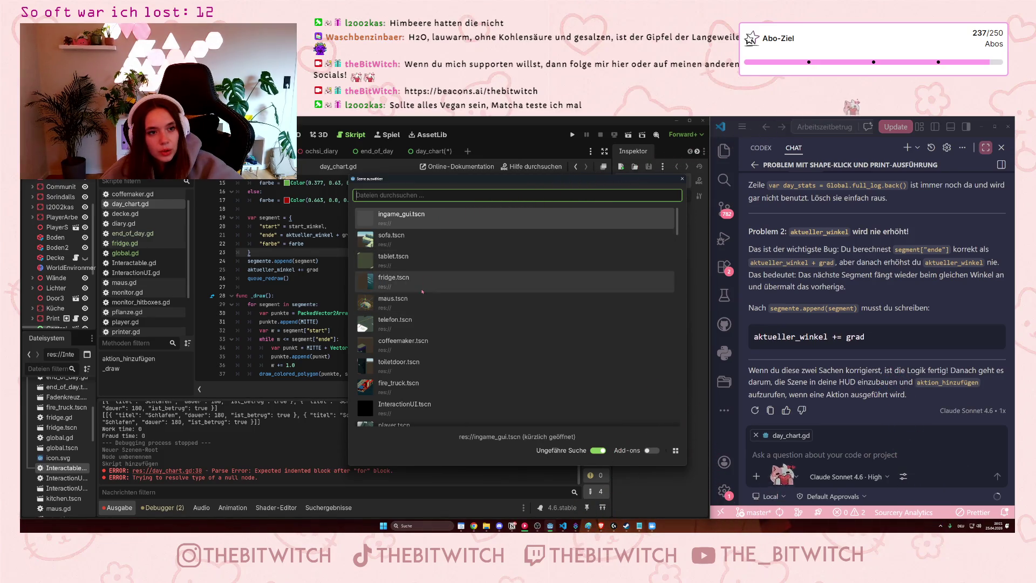
scroll(427, 219, "down", 5)
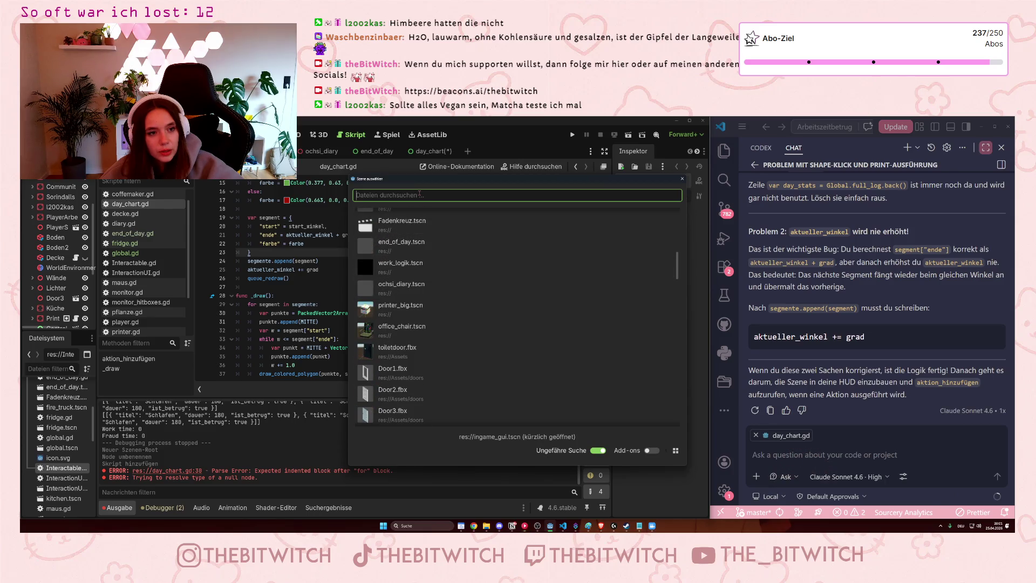
type("day")
left_click(422, 226)
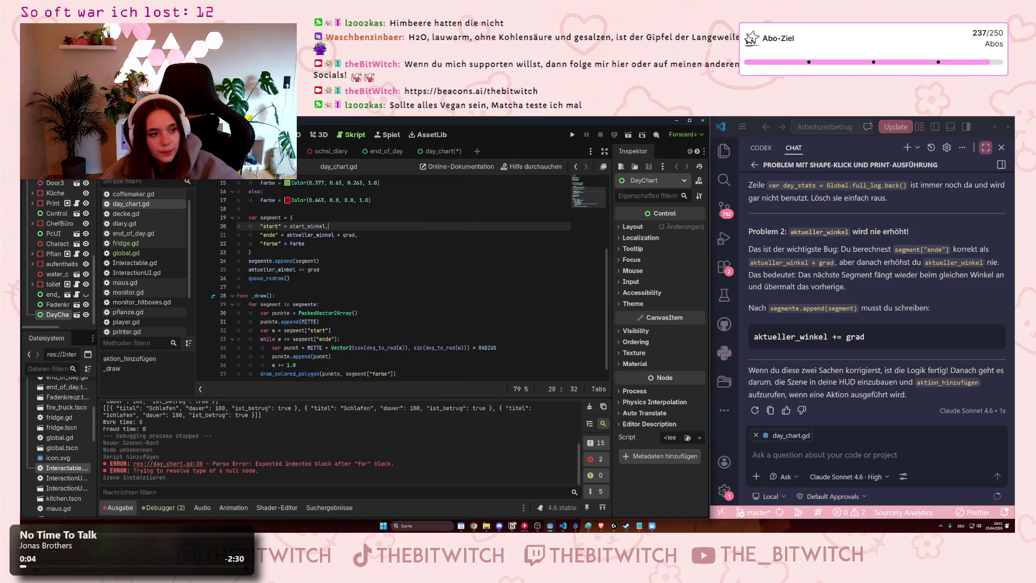
key("ctrl+F1")
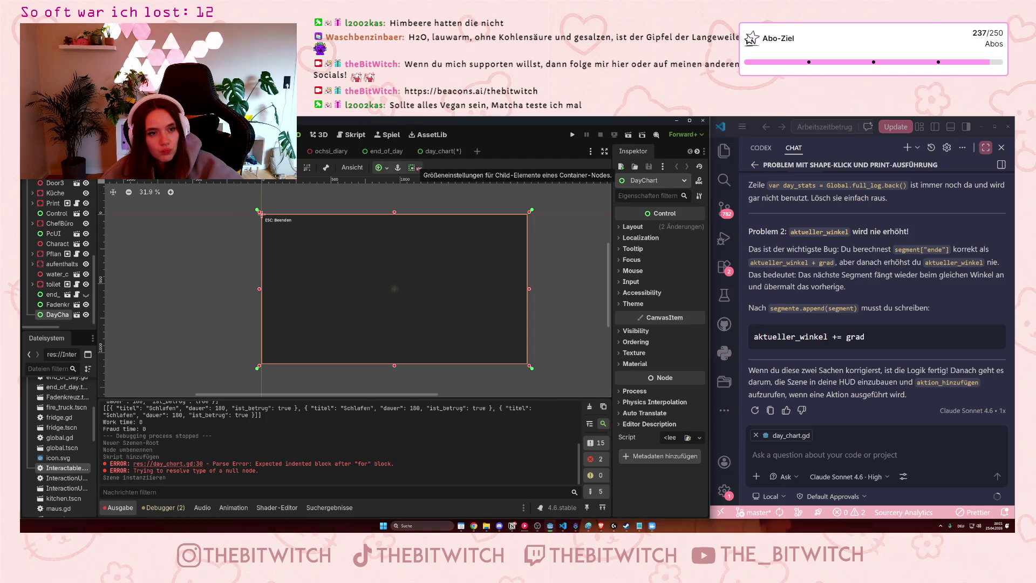
- Anchor DayChart to the bottom-right corner and shrink it to about 70×66
left_click(412, 168)
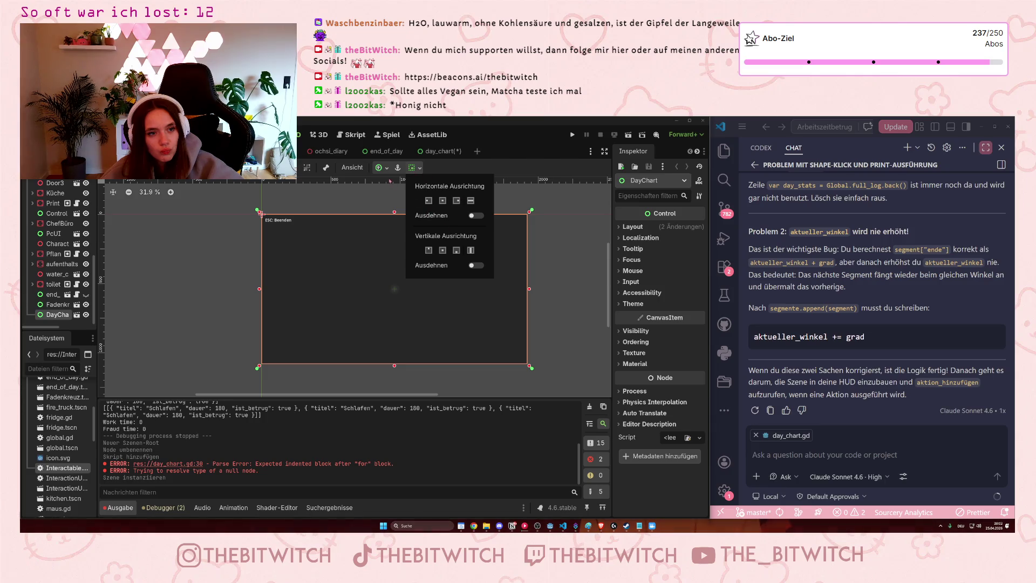
left_click(387, 171)
left_click(386, 170)
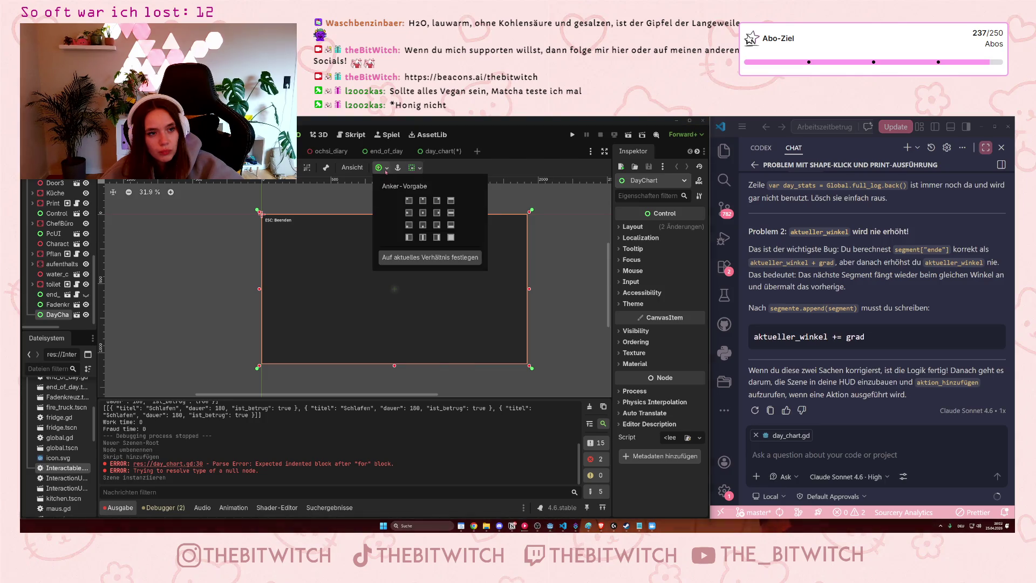
left_click(436, 226)
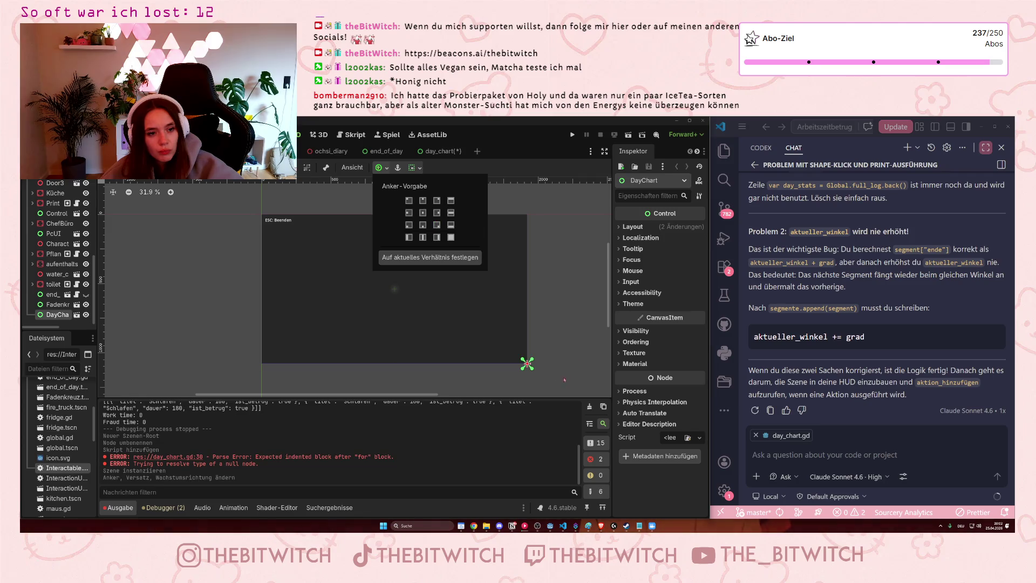
scroll(532, 367, "up", 3)
scroll(532, 367, "up", 5)
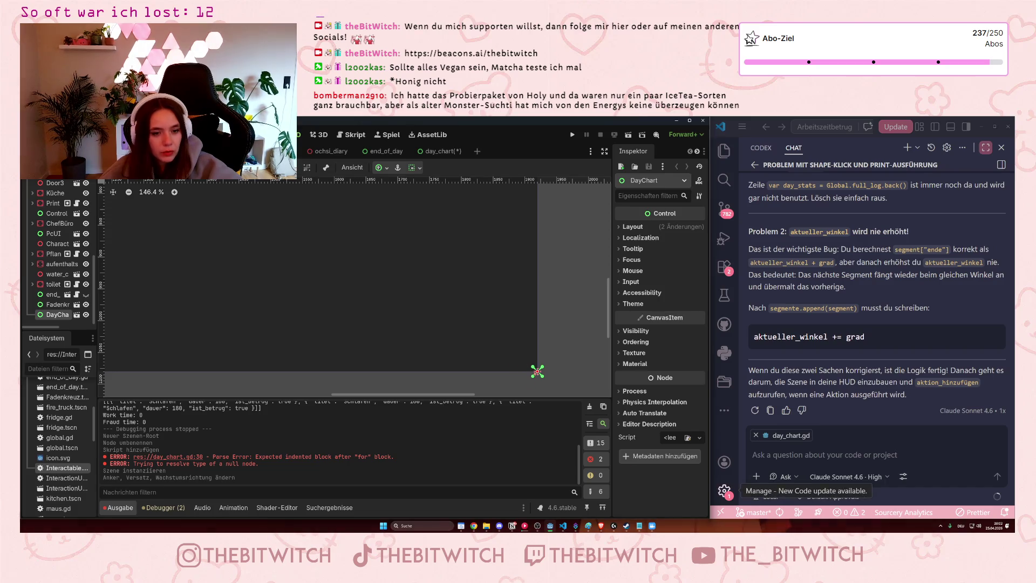
mouse_move(537, 372)
left_mouse_down()
mouse_move(518, 372)
mouse_move(529, 349)
mouse_move(492, 350)
mouse_move(493, 313)
mouse_move(493, 328)
left_mouse_up()
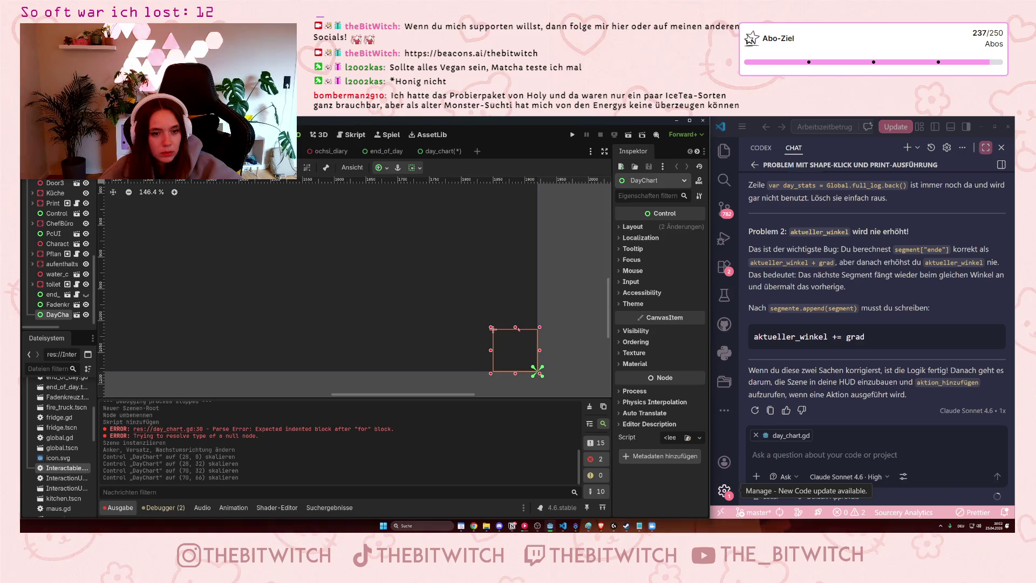
- Open the day_chart scene and its day_chart.gd script, then save the scene
left_click(439, 152)
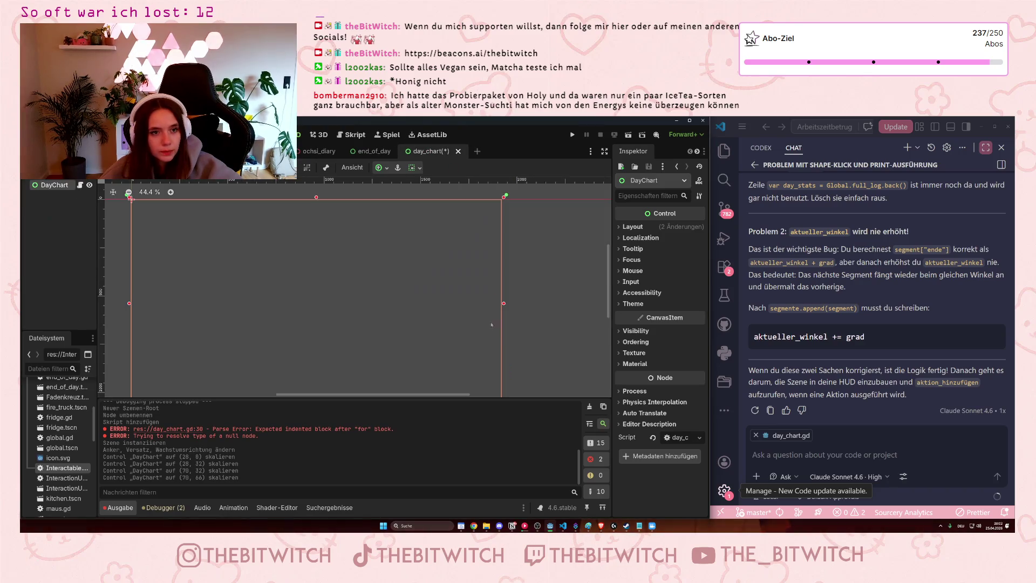
left_click(351, 134)
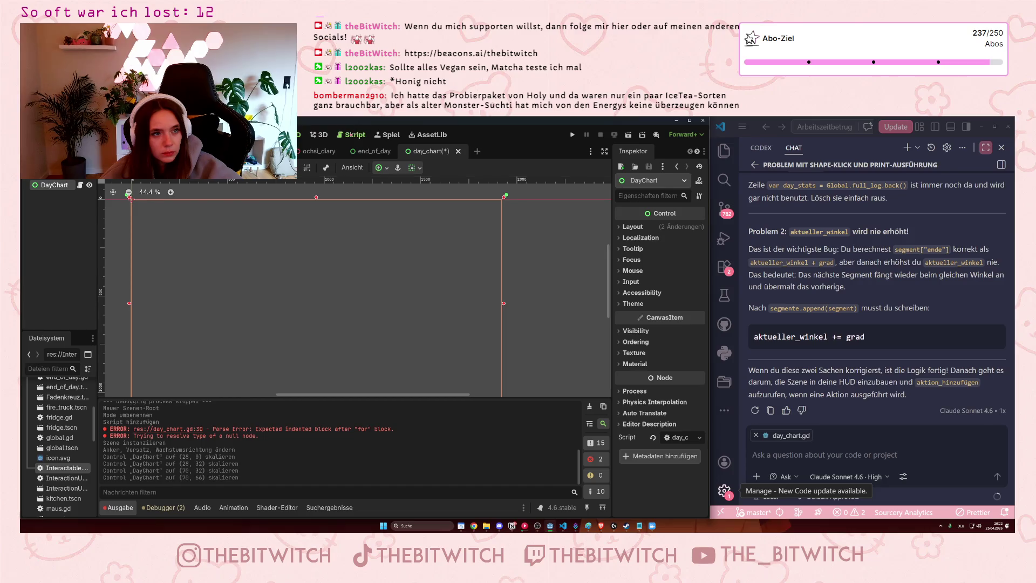
left_click(388, 283)
key("ctrl+s")
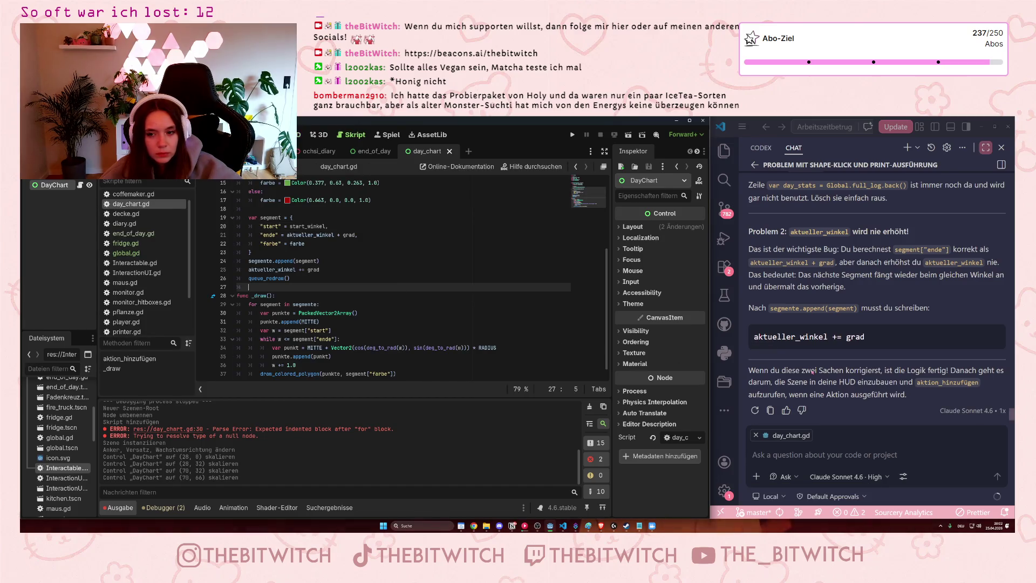
left_click(844, 451)
- Ask Copilot how the action gets executed: 'okay, wie geht das mit der aktion, dass das dann ausgeführt wird?'
type("okay, wie geht das ")
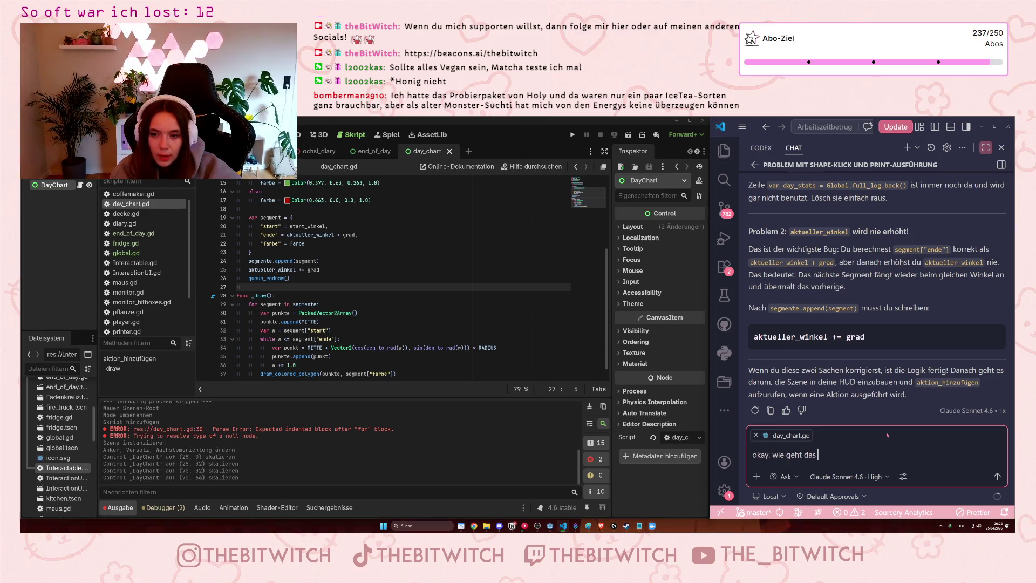
type("mit der aktion, dass das dann aus")
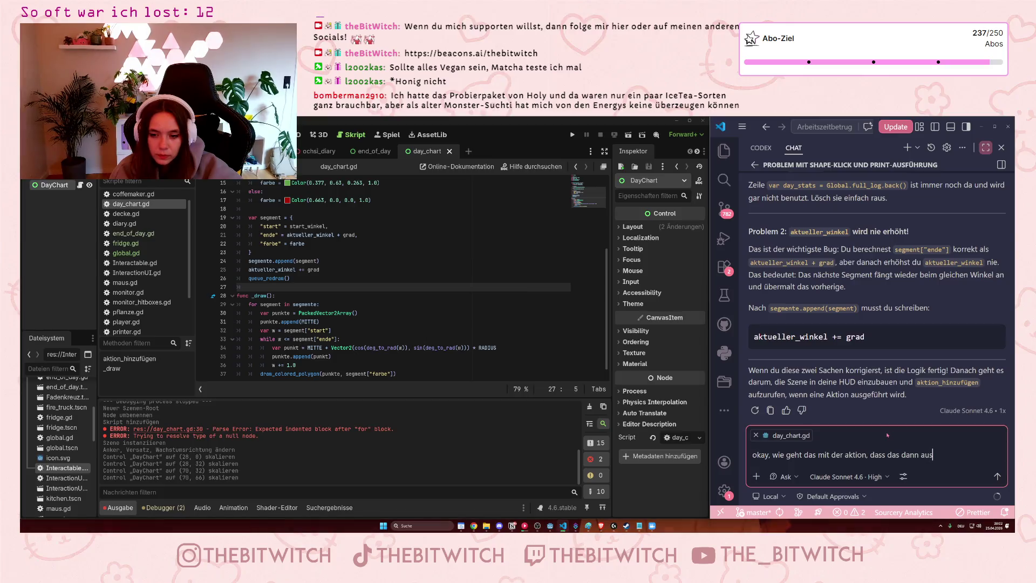
type("geführt wird")
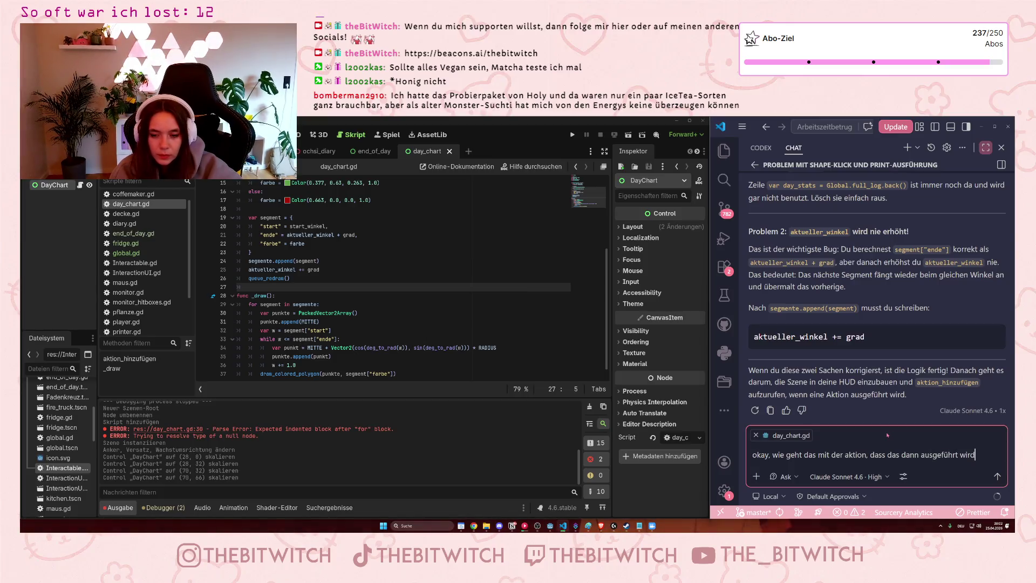
type("?")
key("Return")
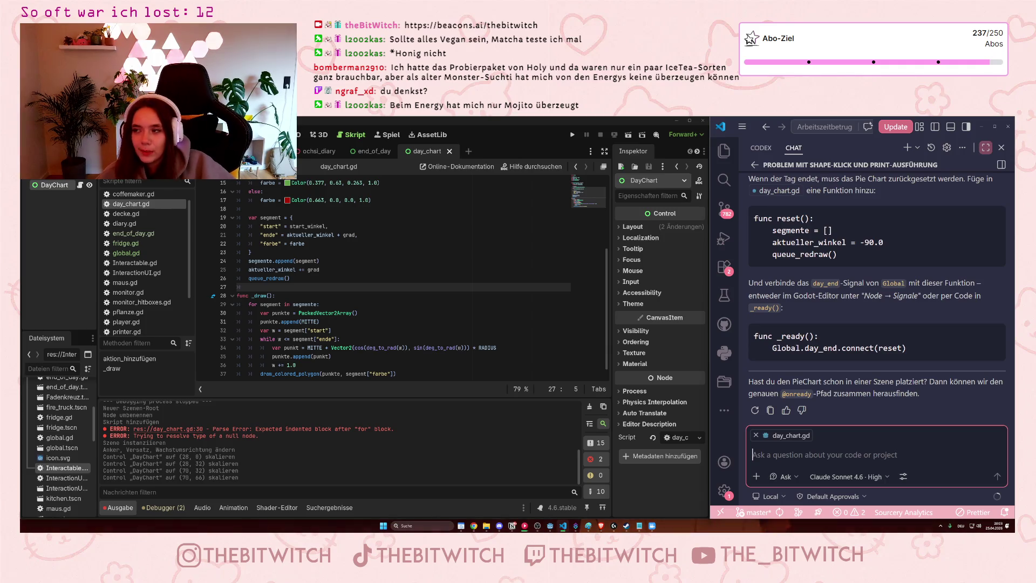
scroll(910, 317, "up", 2)
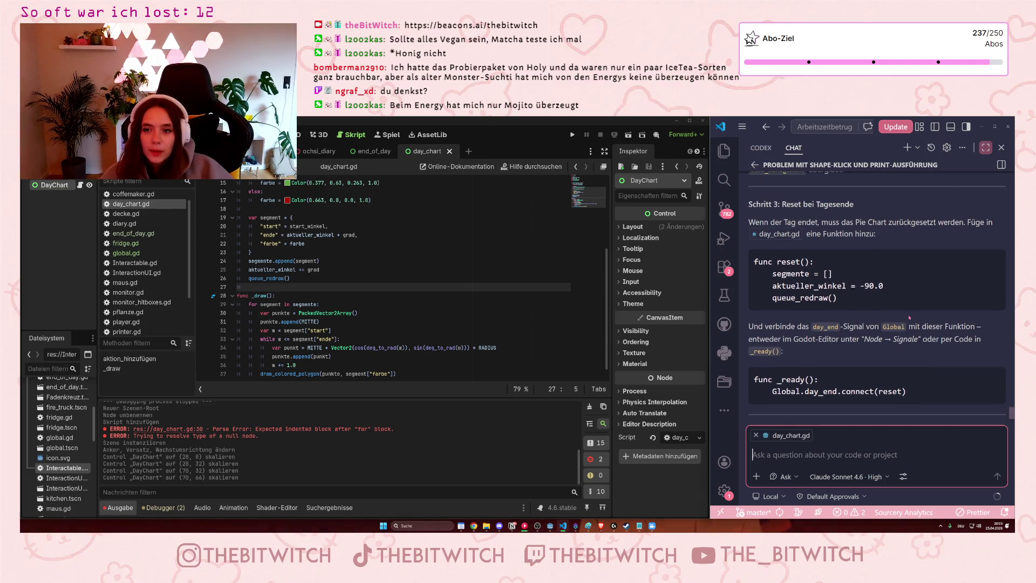
scroll(860, 335, "up", 10)
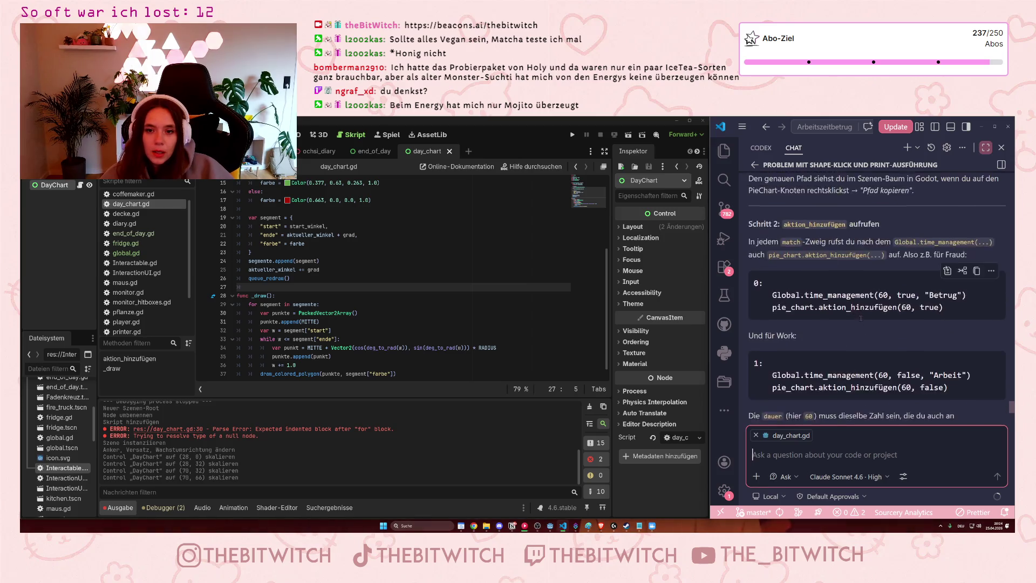
scroll(855, 349, "up", 1)
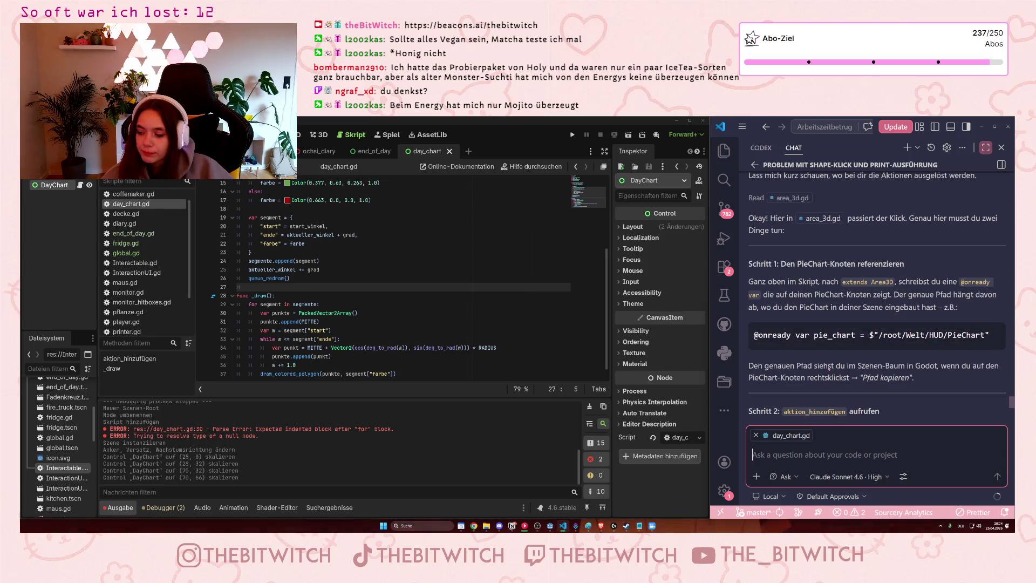
scroll(861, 368, "down", 1)
scroll(861, 369, "up", 3)
scroll(855, 370, "down", 3)
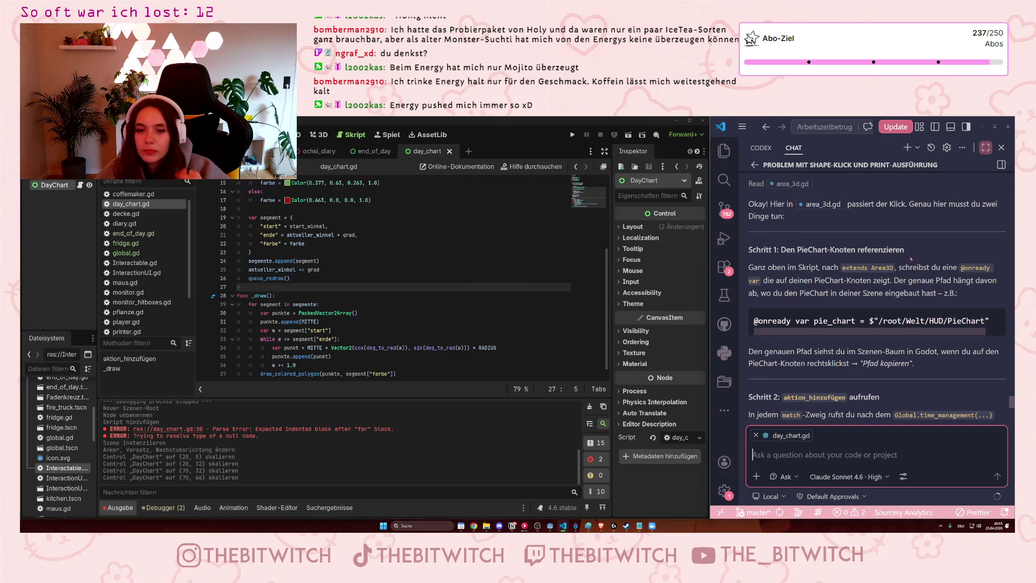
scroll(907, 291, "up", 3)
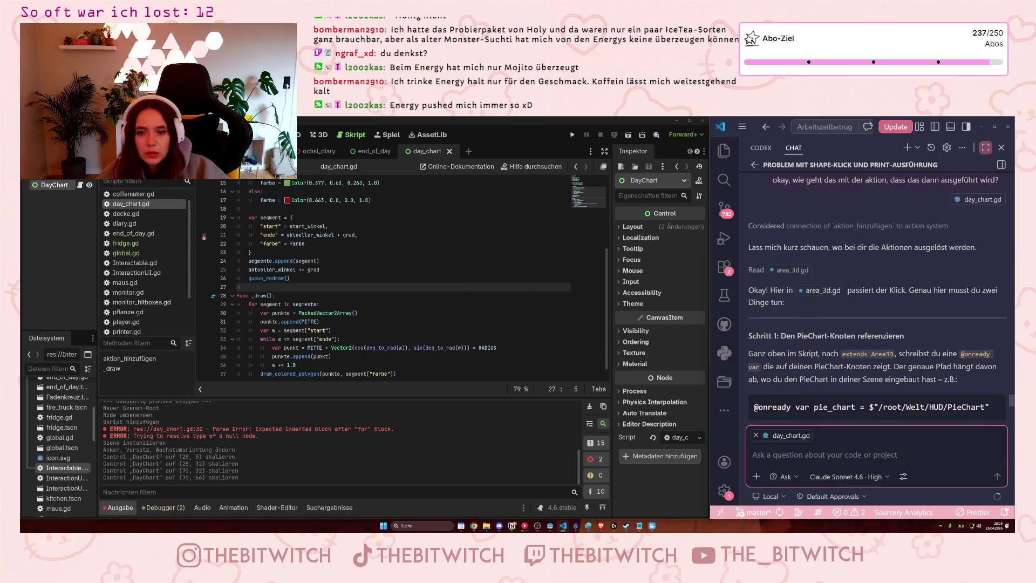
scroll(136, 220, "down", 3)
scroll(137, 220, "up", 4)
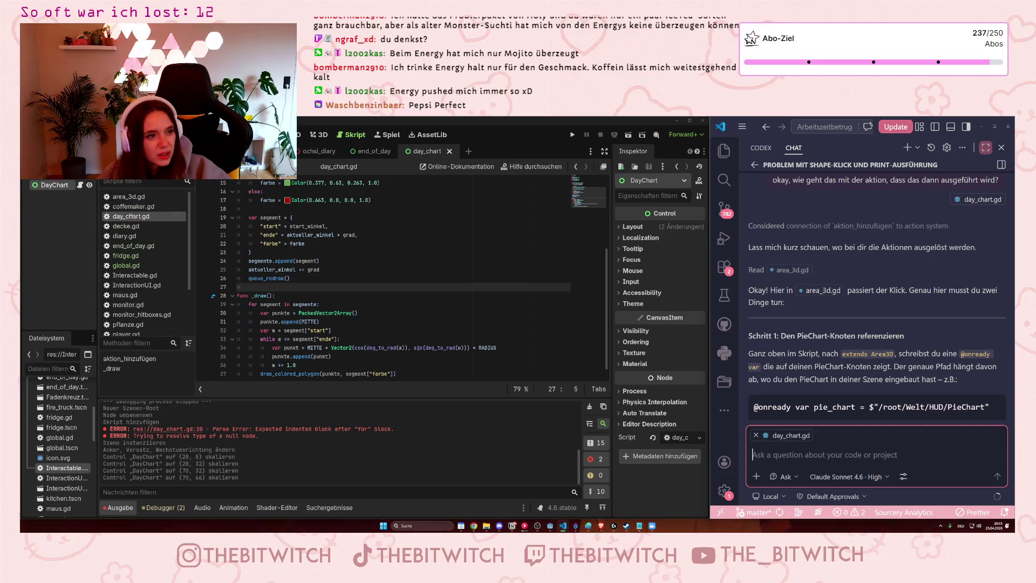
- Open area_3d.gd and place the cursor on the empty line after the match block
left_click(128, 197)
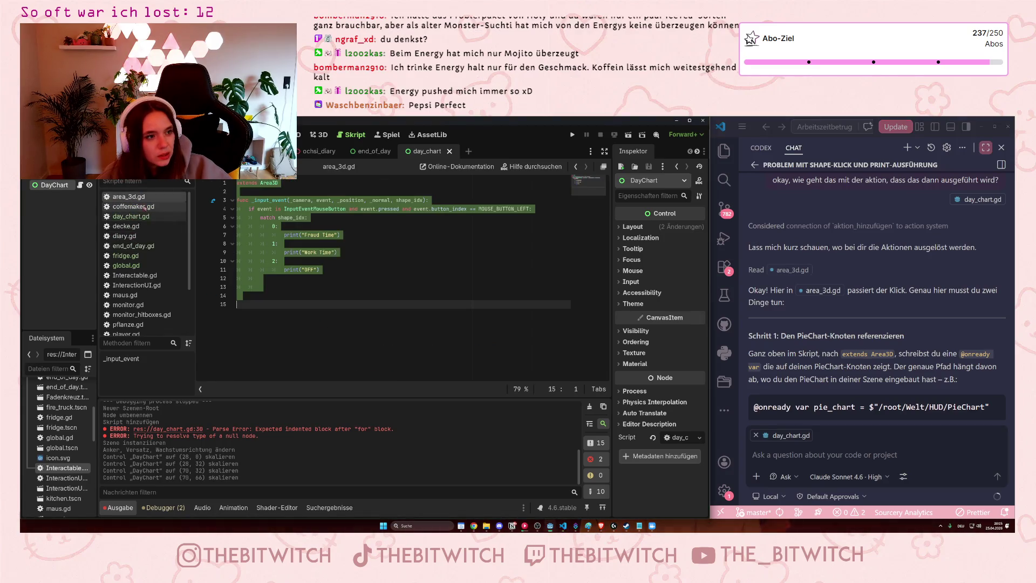
left_click(286, 252)
left_click(276, 281)
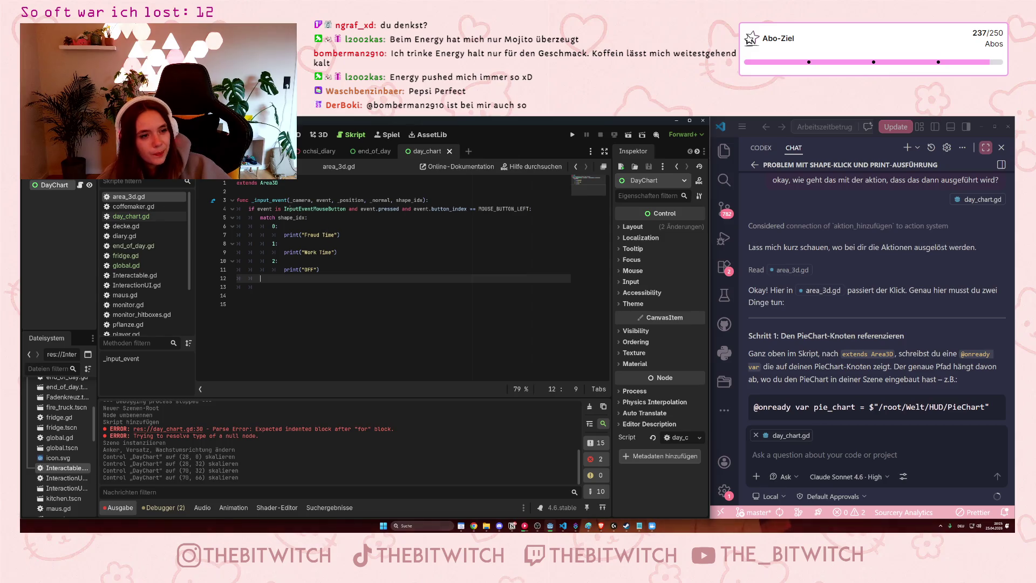
- Run the project with F5 to test which actions get printed
mouse_move(279, 201)
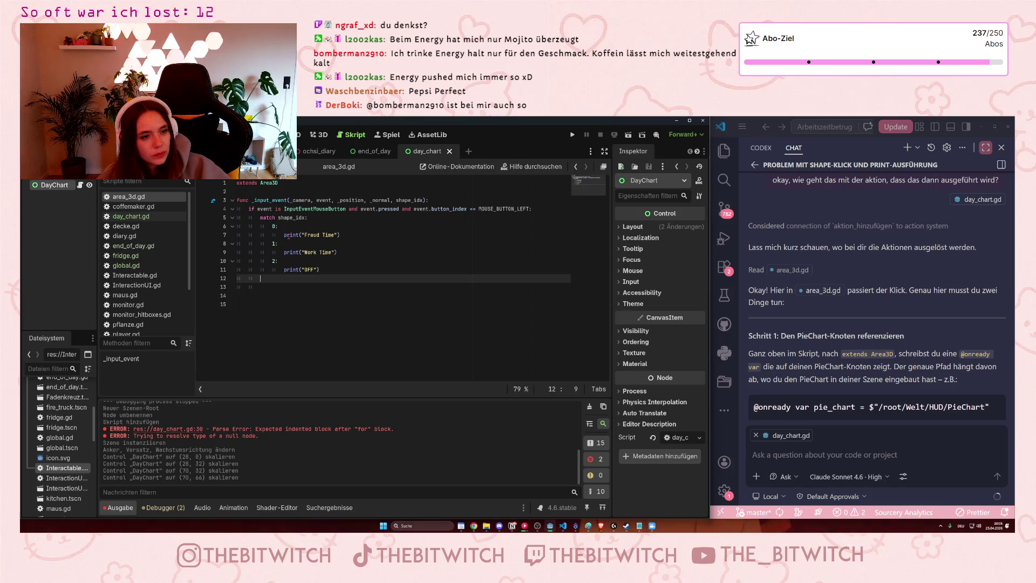
mouse_move(294, 272)
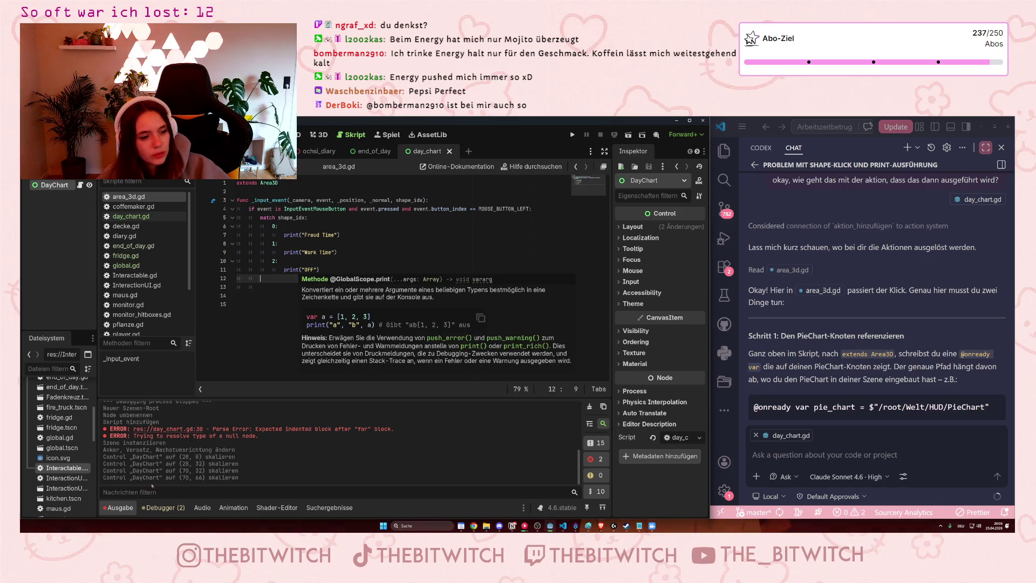
key("F5")
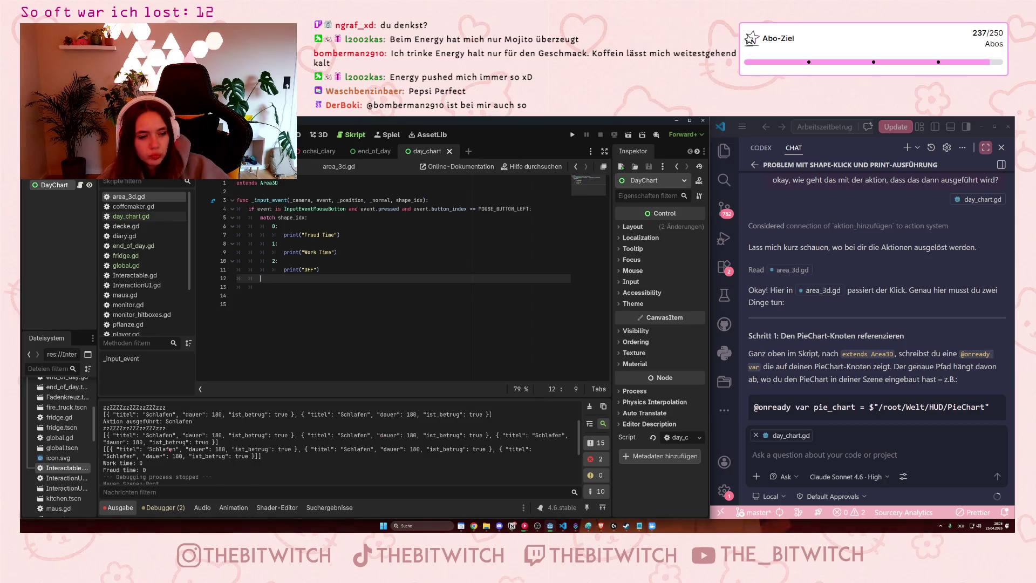
scroll(135, 467, "up", 3)
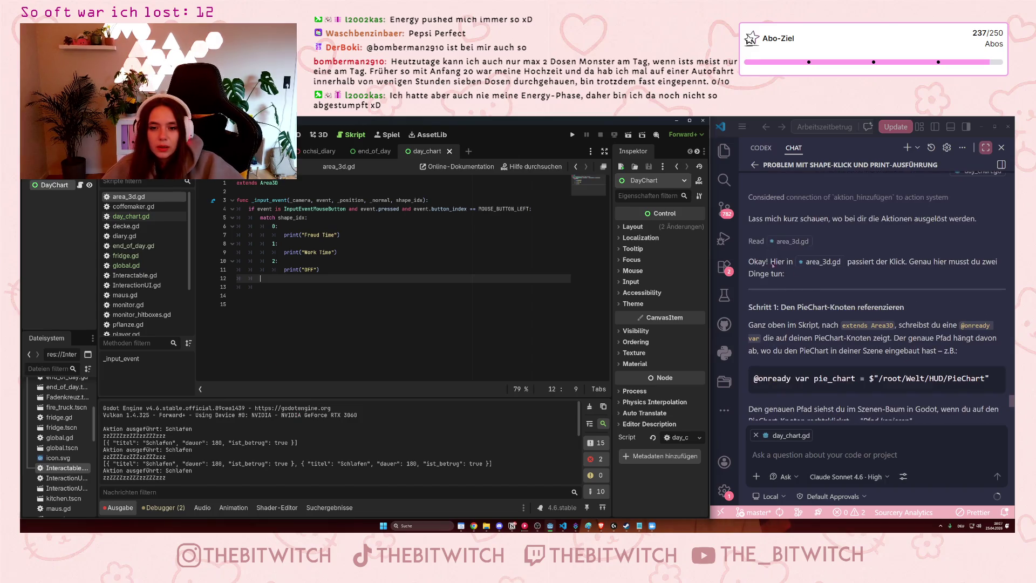
triple_click(825, 259)
left_click(825, 257)
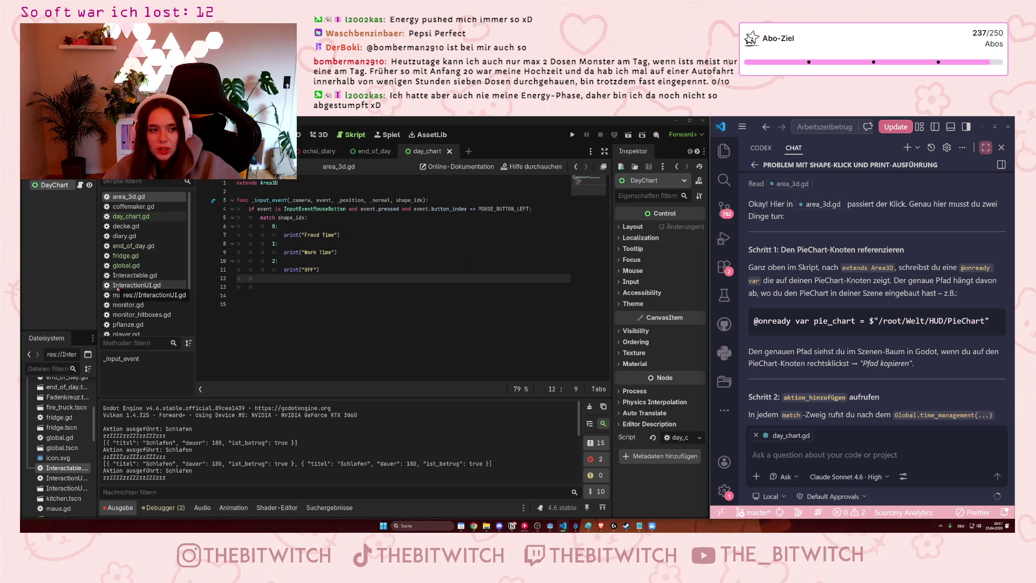
scroll(126, 275, "down", 1)
- Send Copilot a correction: area_3d.gd holds only the monitor action, but it should cover all actions
scroll(126, 275, "up", 2)
left_click(874, 455)
type("das ist aber nicht richtig. in area")
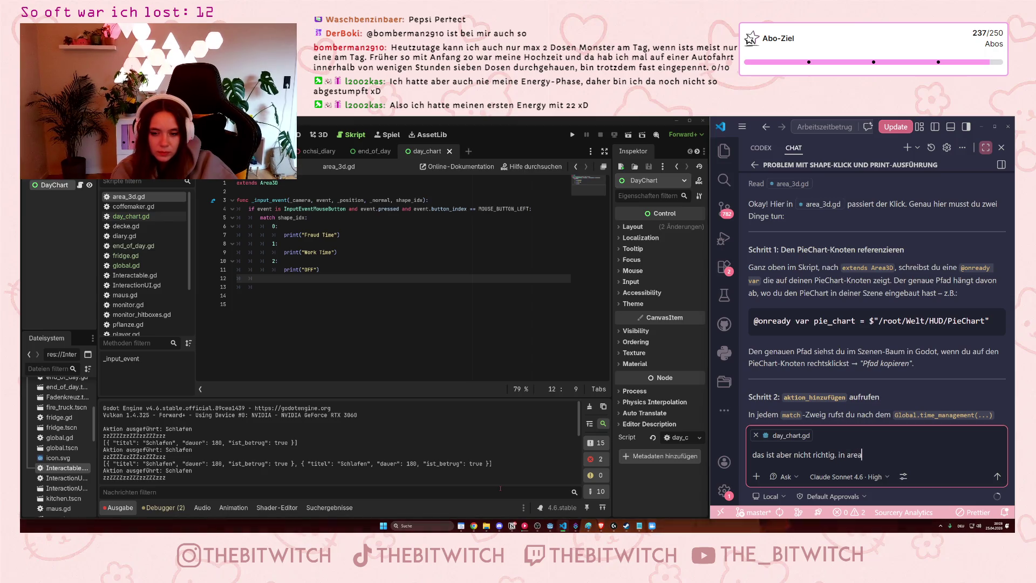
type("_3d.gd ist nur die aktion vom monitor")
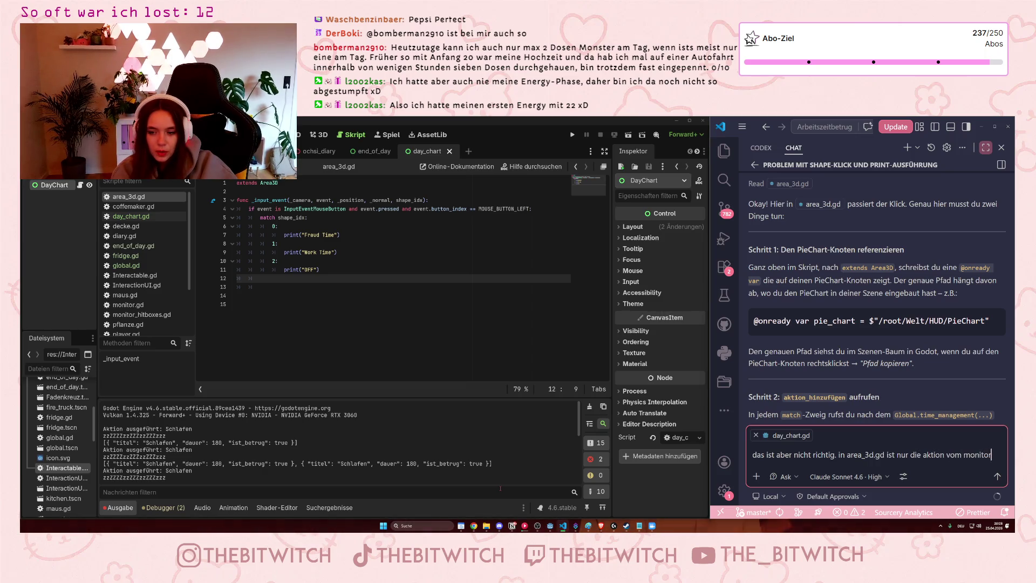
type(", nicht aberdie a")
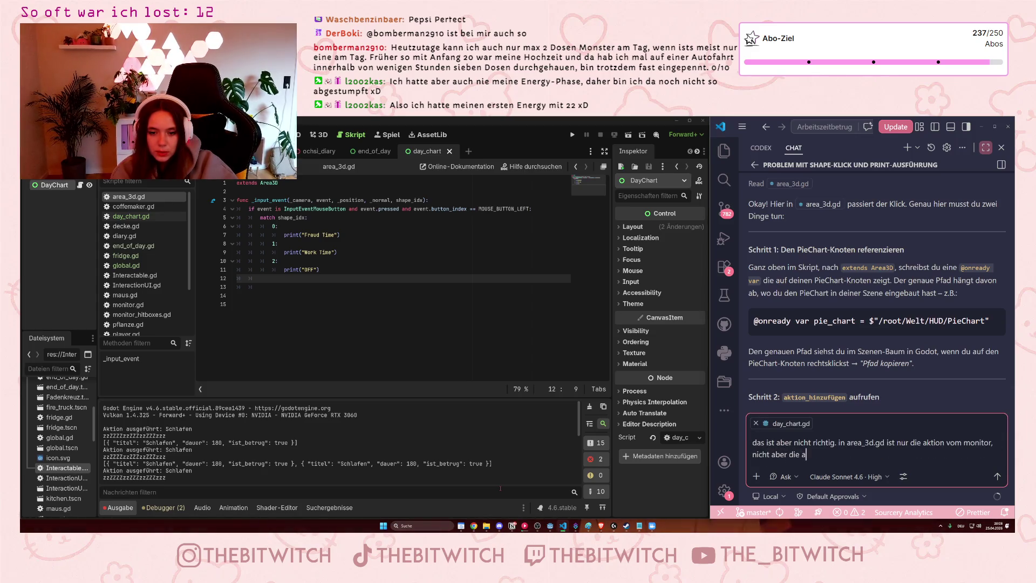
type("nderen aktio")
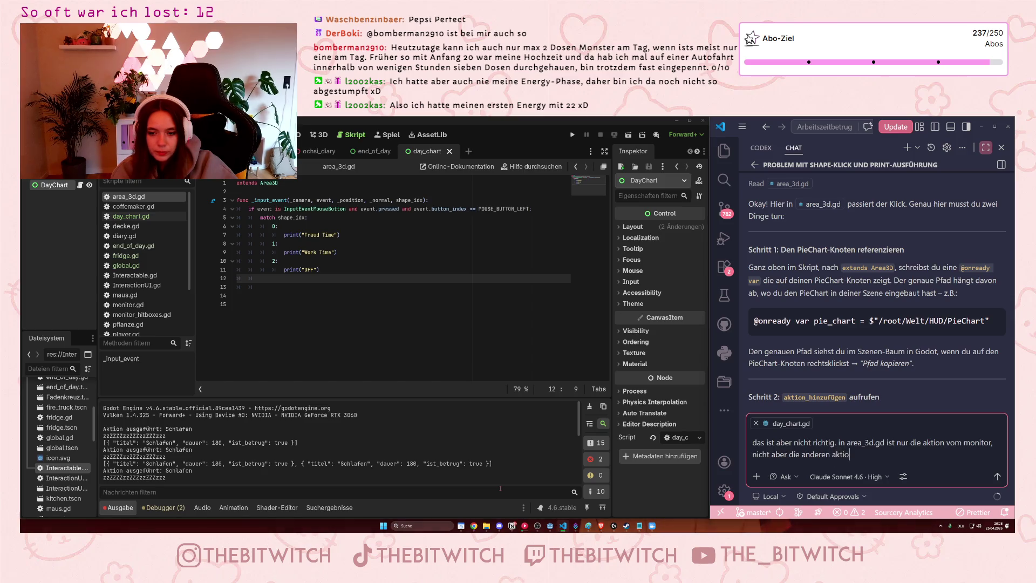
type("nen. das sollte ")
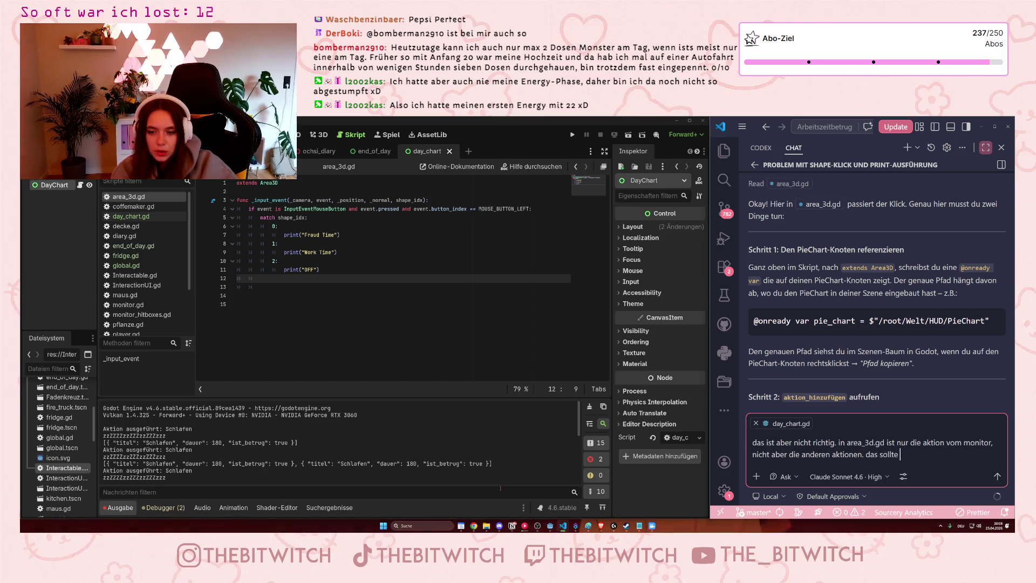
type("ja aber fü")
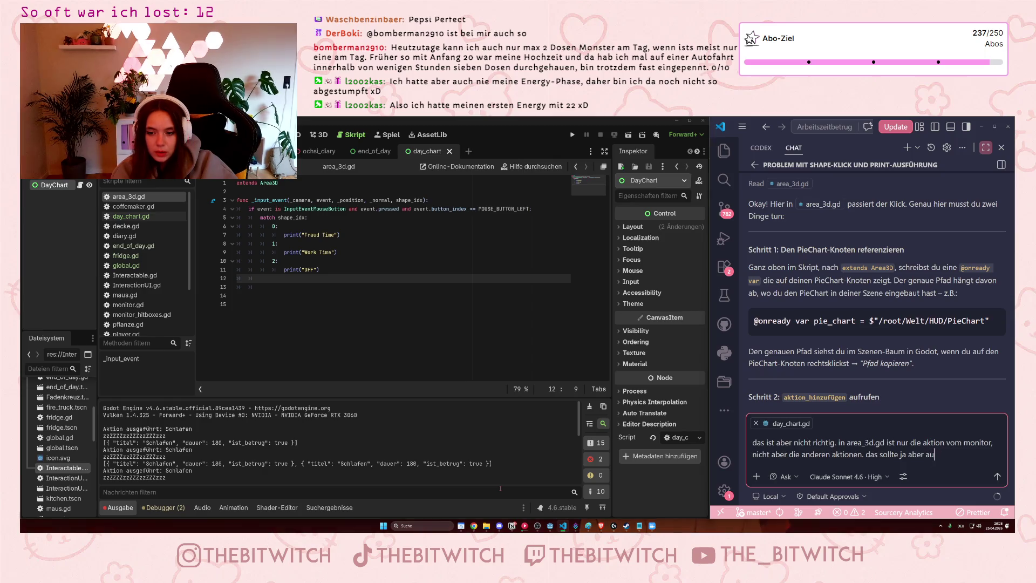
type("r alle a")
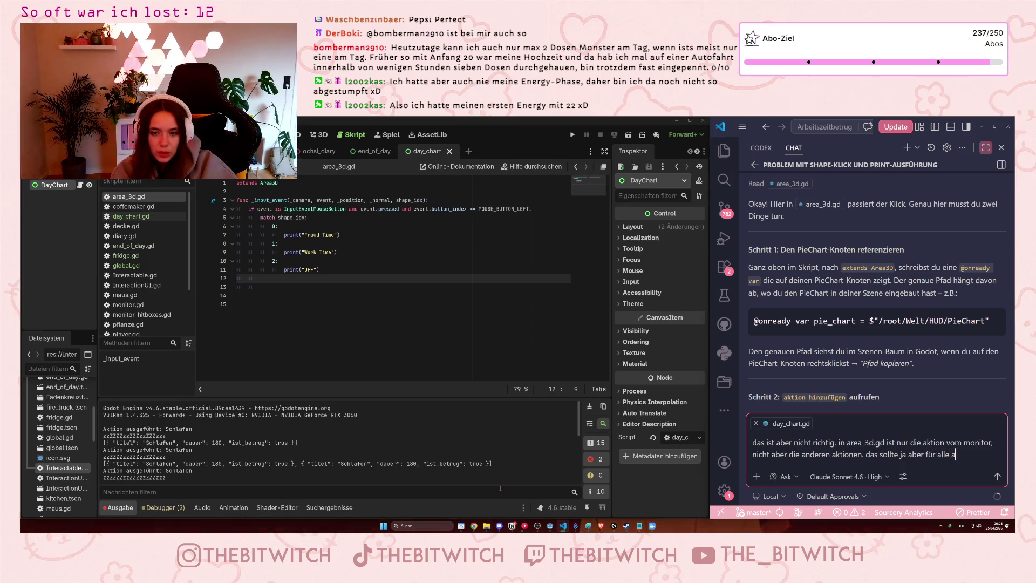
type("ktionen fg")
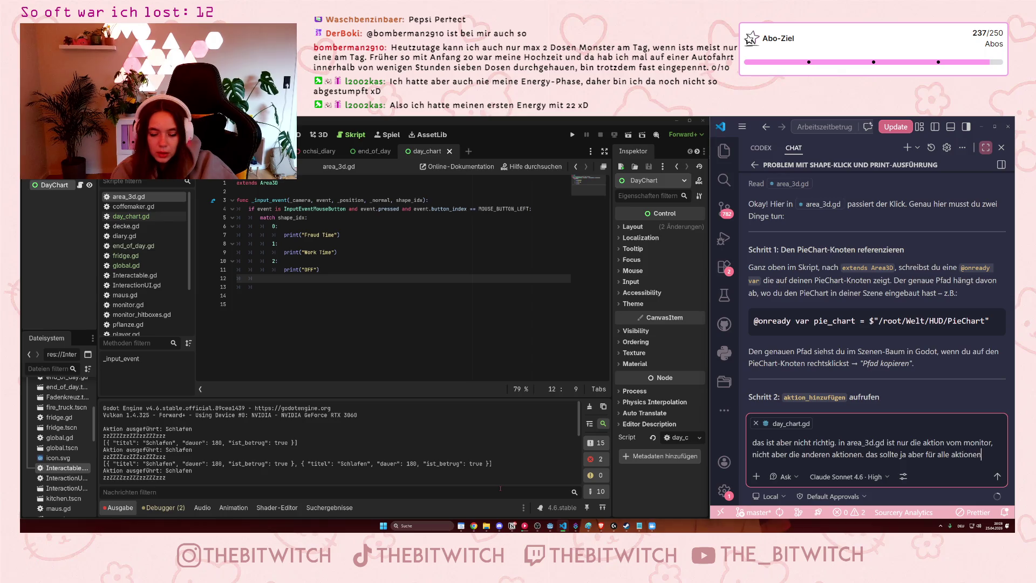
key("BackSpace")
key("BackSpace")
type("gelten")
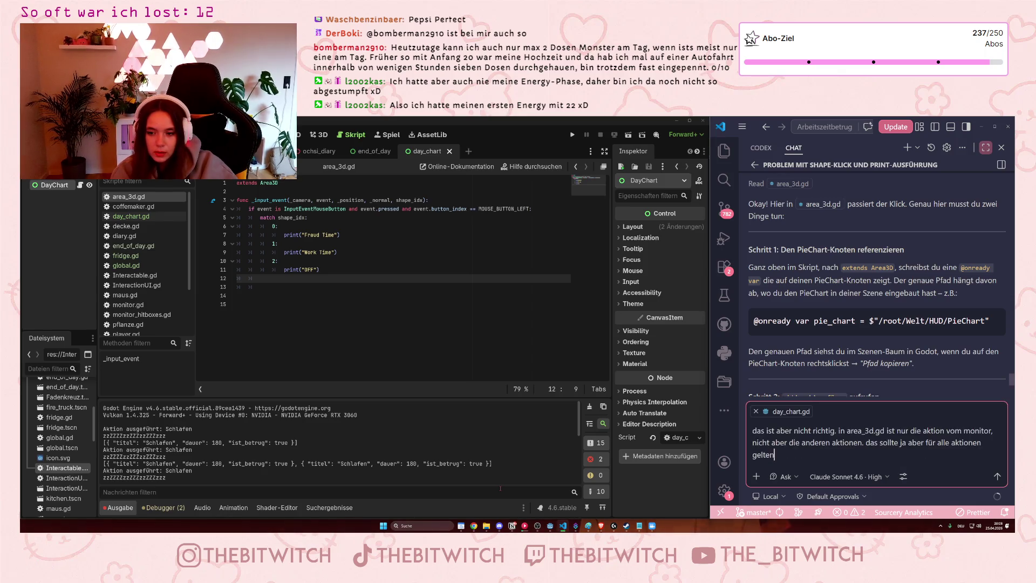
key("Return")
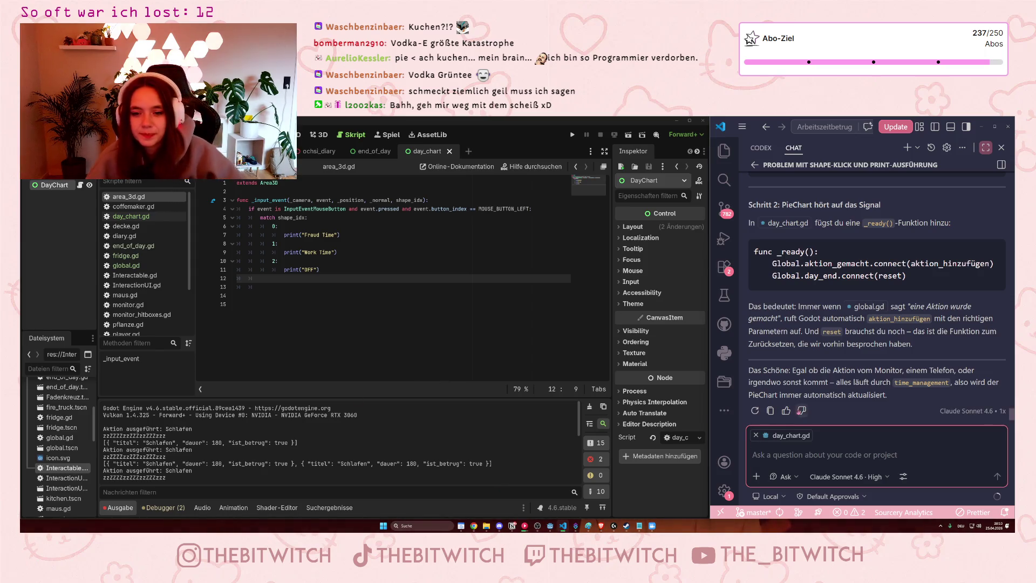
- Read Copilot's Schritt 1, which adds an aktion_gemacht signal emitted after day_log.append
scroll(842, 378, "up", 2)
scroll(864, 372, "up", 5)
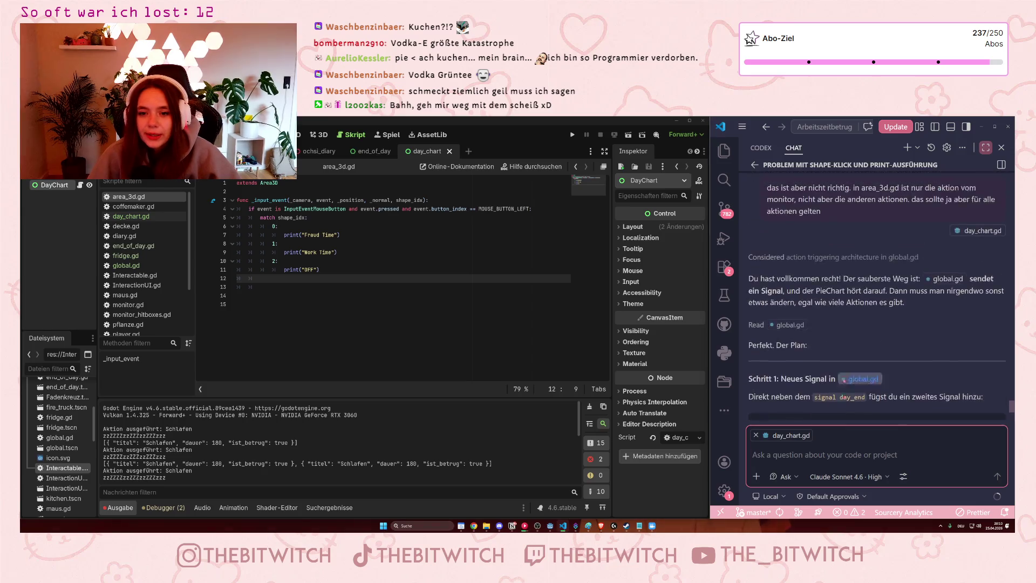
scroll(853, 380, "down", 2)
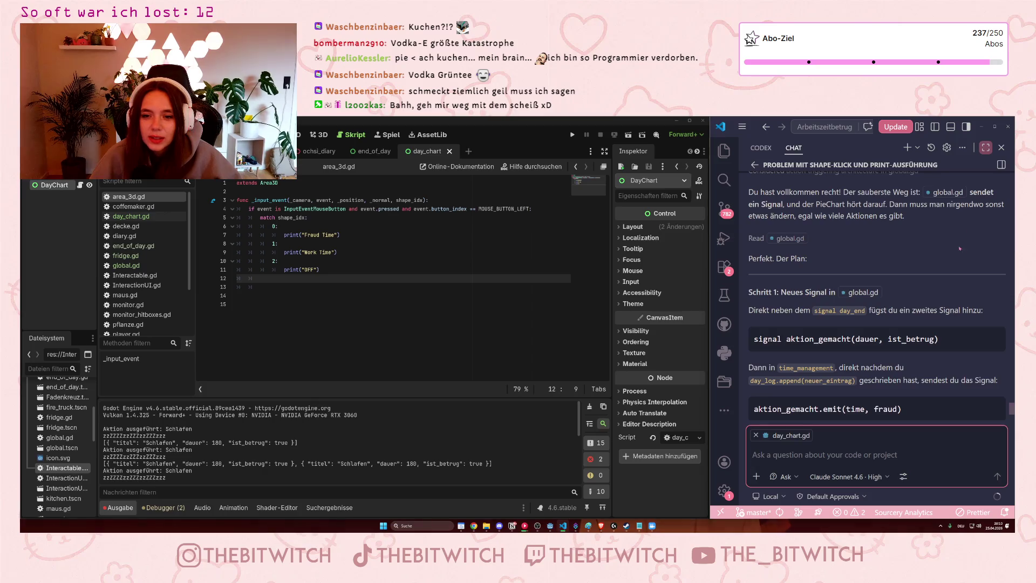
scroll(944, 248, "down", 1)
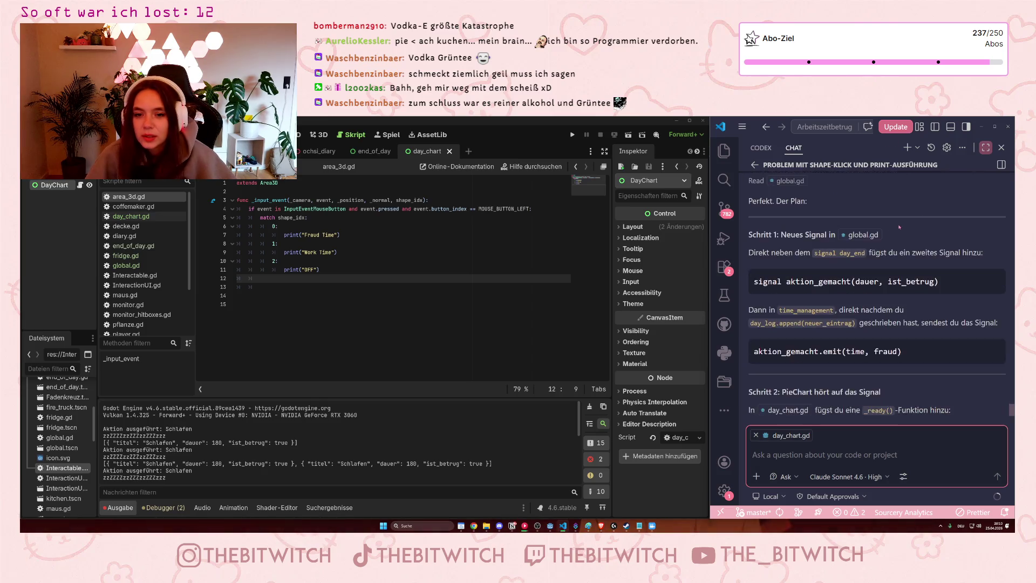
scroll(907, 243, "up", 2)
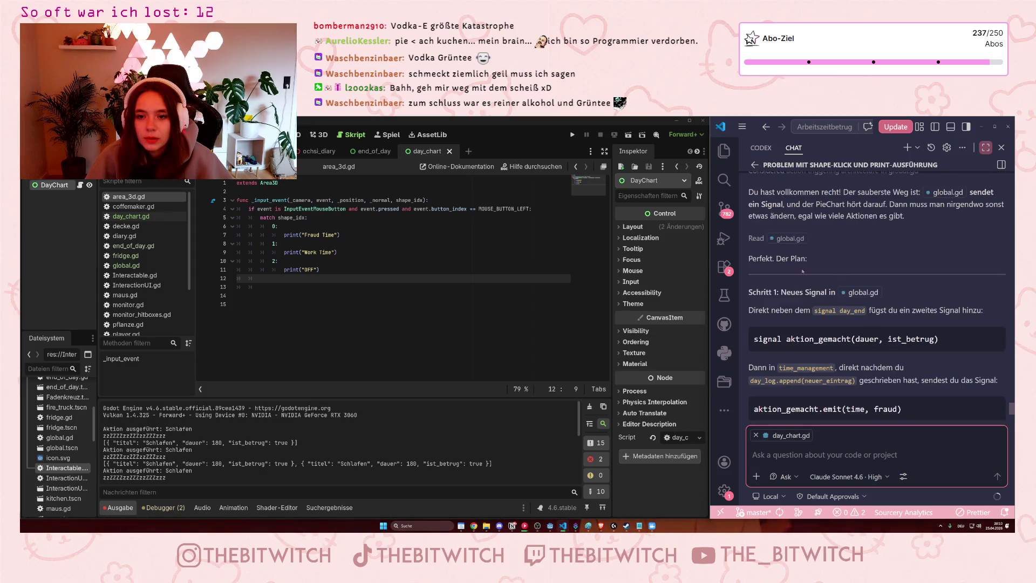
- Open global.gd in Godot's script editor
left_click(769, 260)
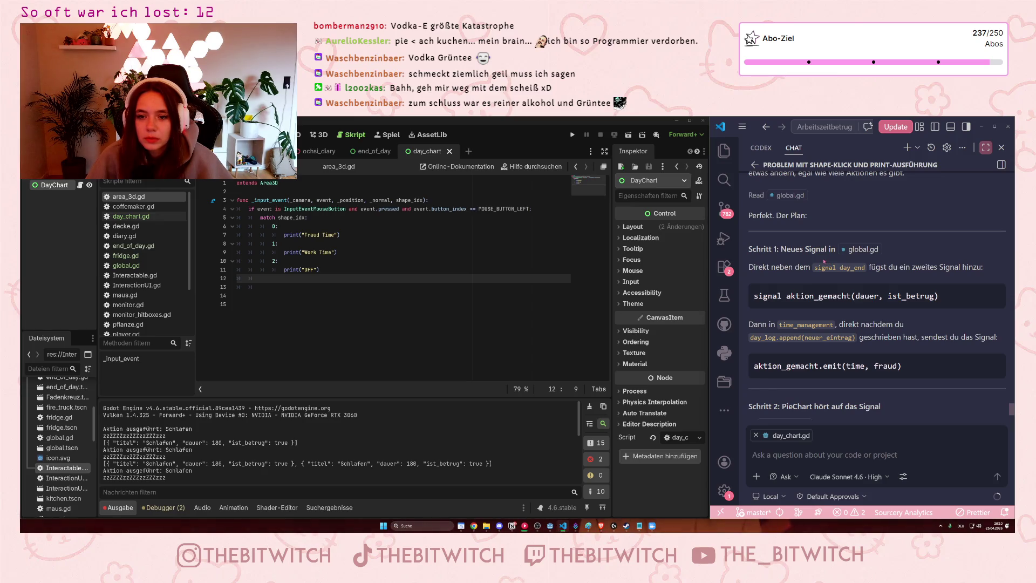
left_click(130, 265)
left_click(336, 279)
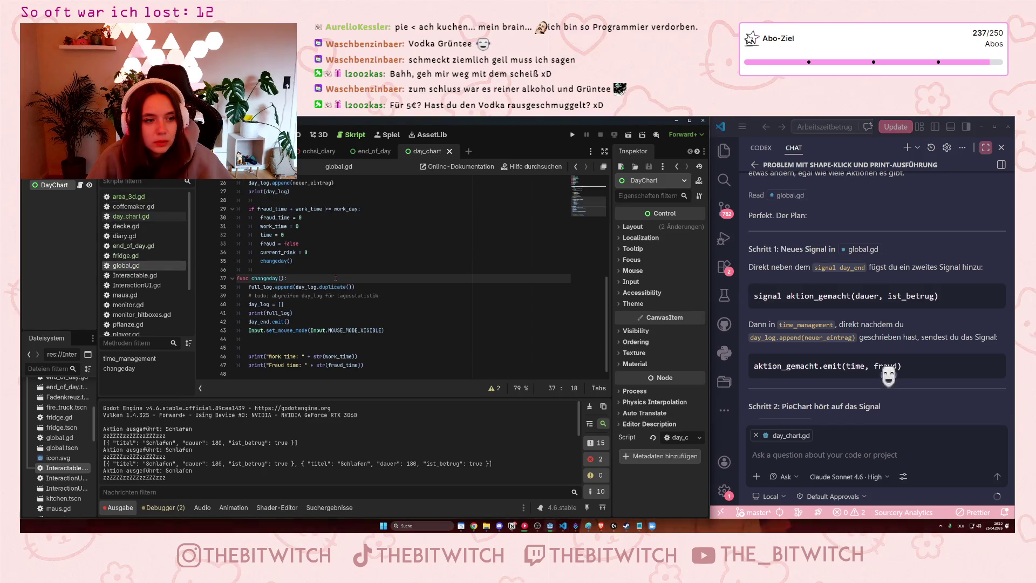
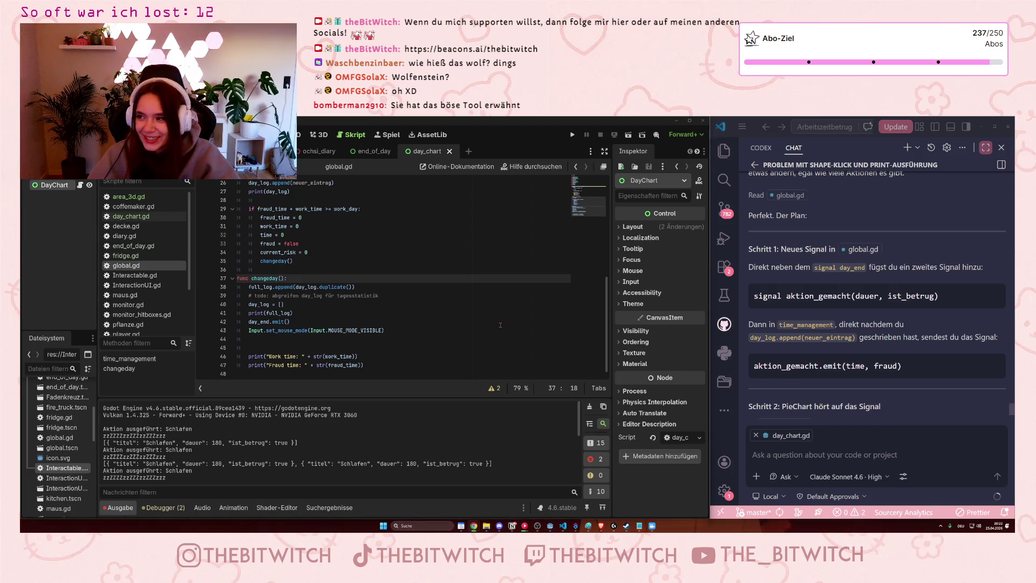
- Add a new line under 'signal day_end' in global.gd and type 'signal aktion_'
left_click(410, 339)
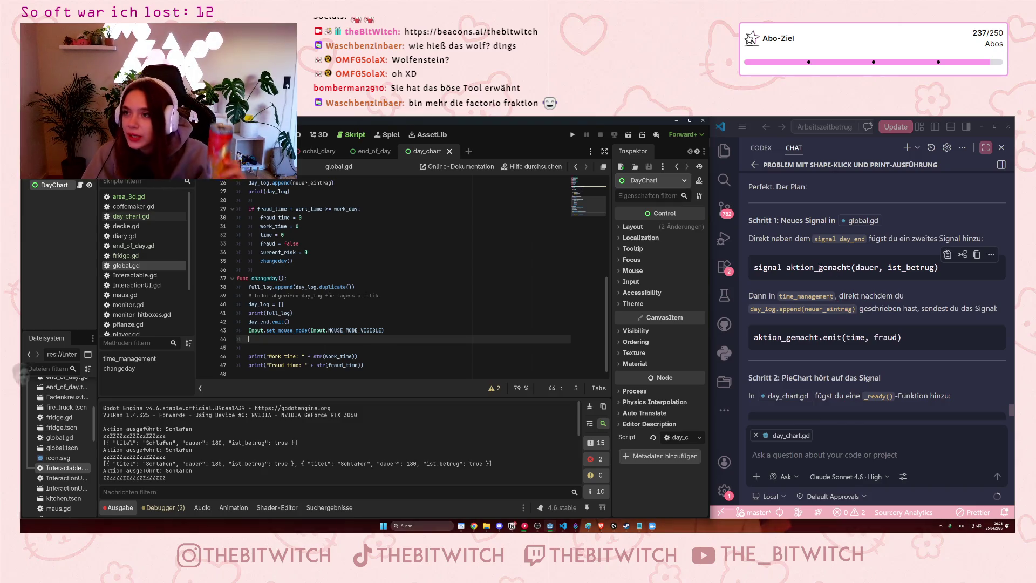
mouse_move(820, 257)
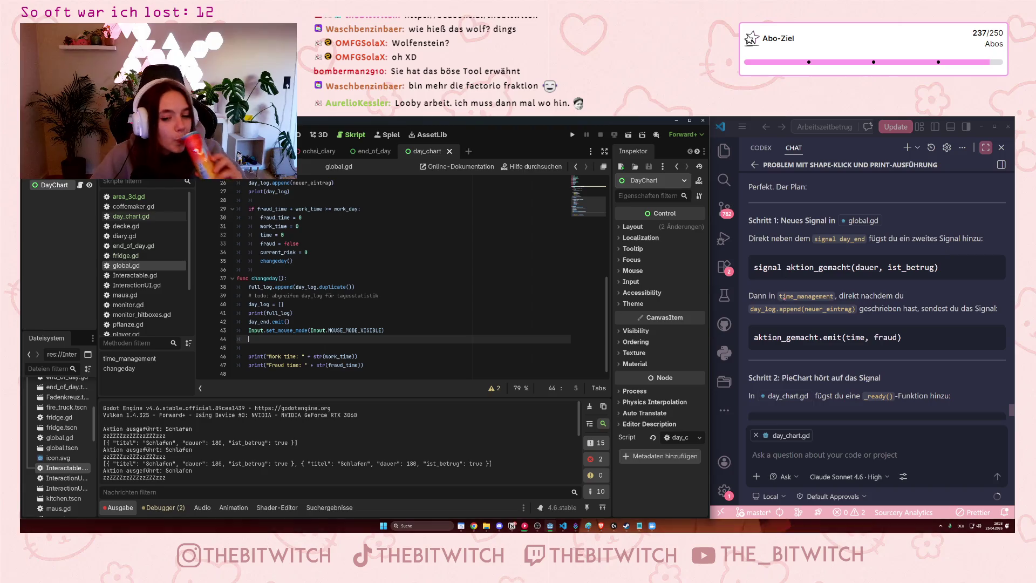
mouse_move(846, 327)
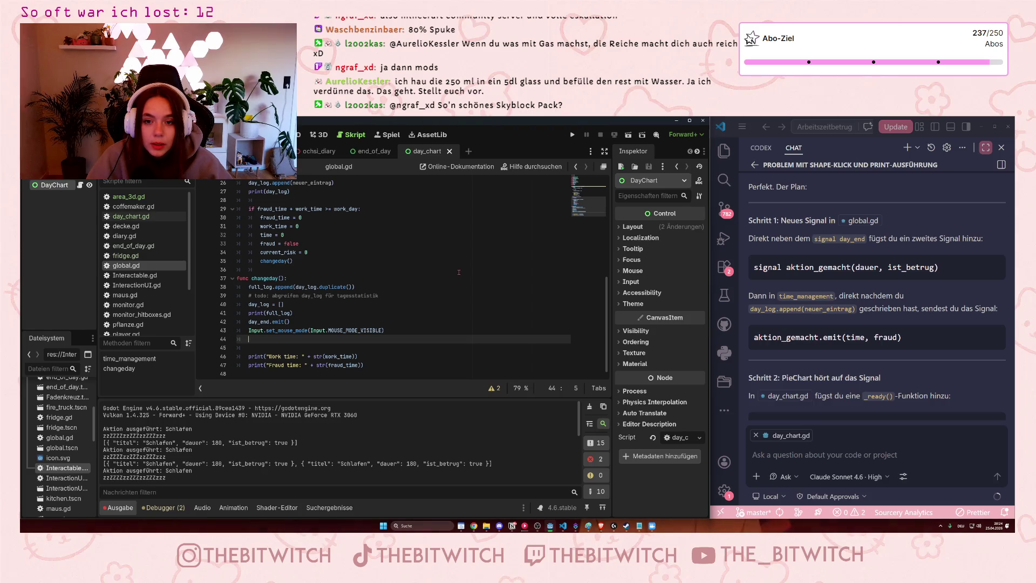
scroll(454, 281, "up", 7)
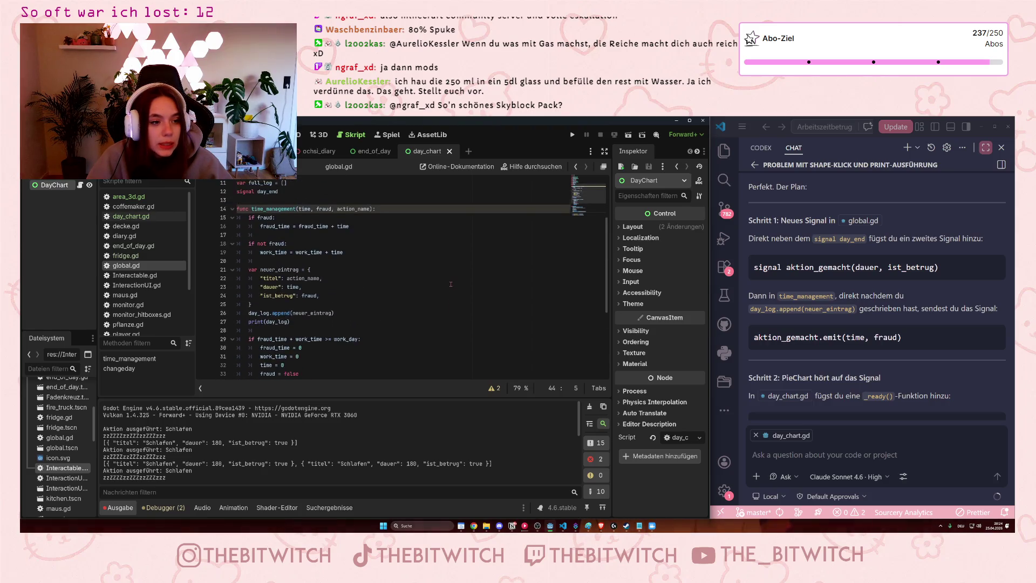
scroll(451, 288, "down", 1)
left_click(291, 243)
key("Return")
type("sign")
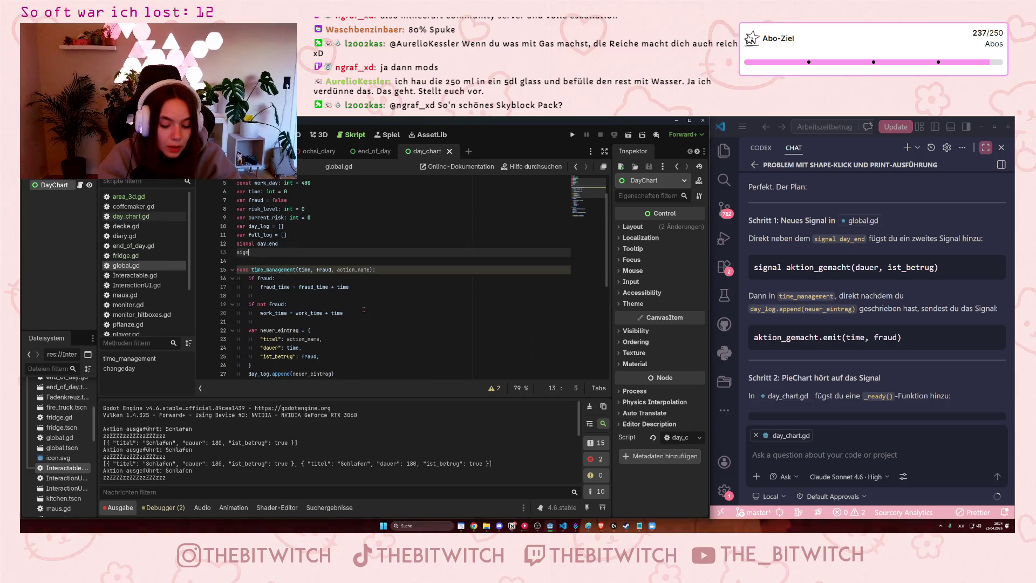
type("al ")
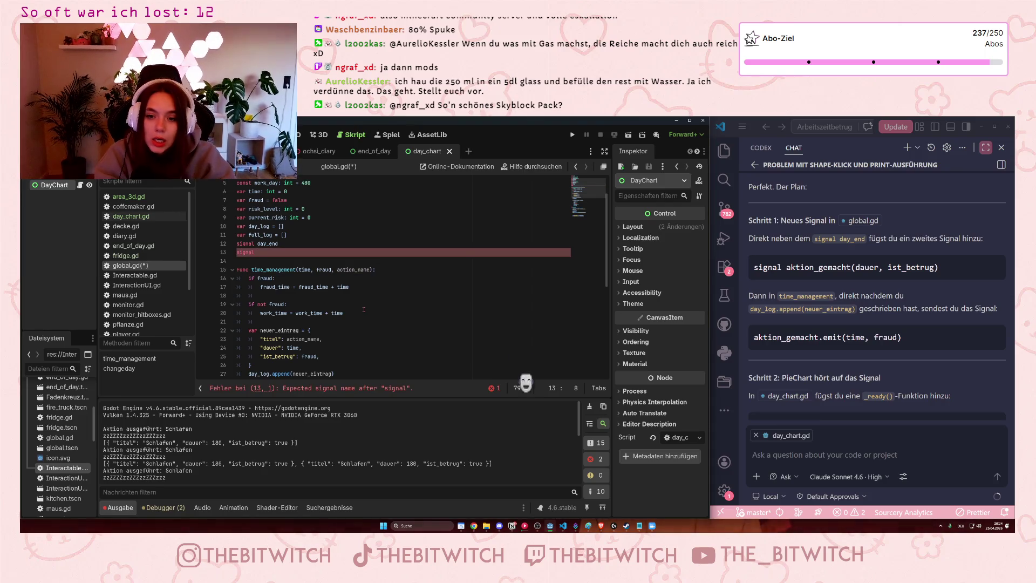
type("aktion")
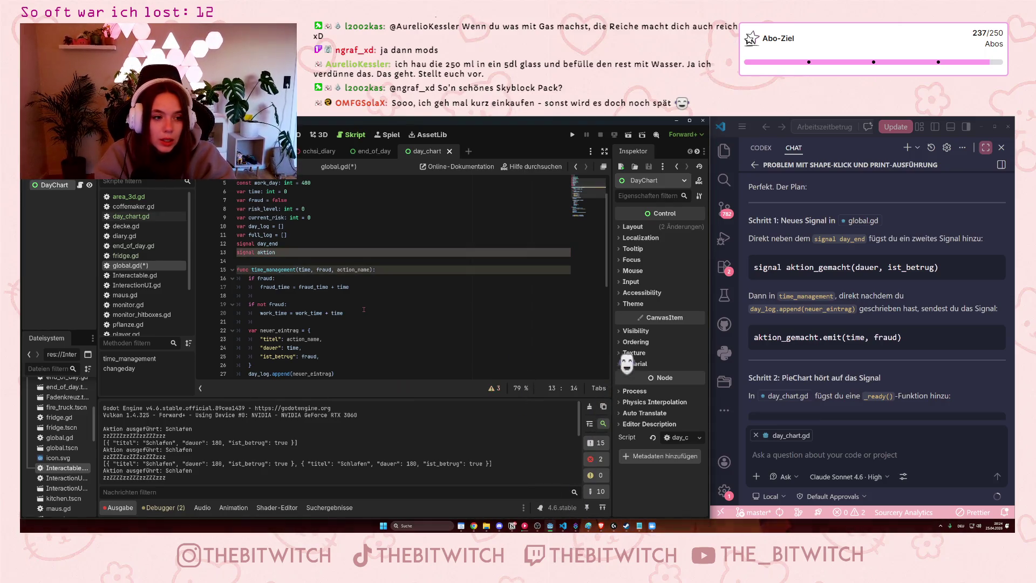
type("_")
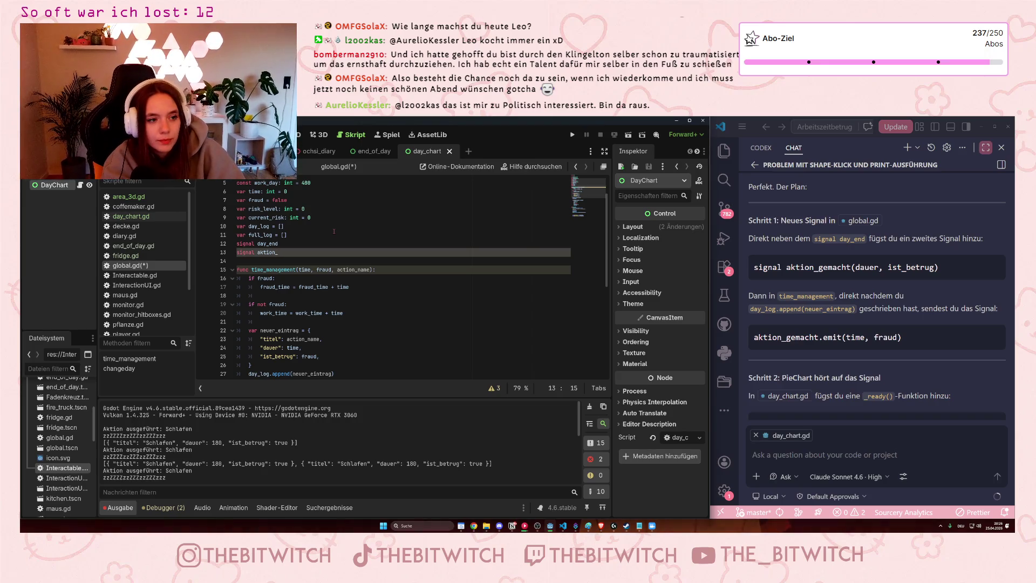
- Complete line 13 as 'signal aktion_beendet(dauer, ist_betrug)', then move into time_management
type("beendet(")
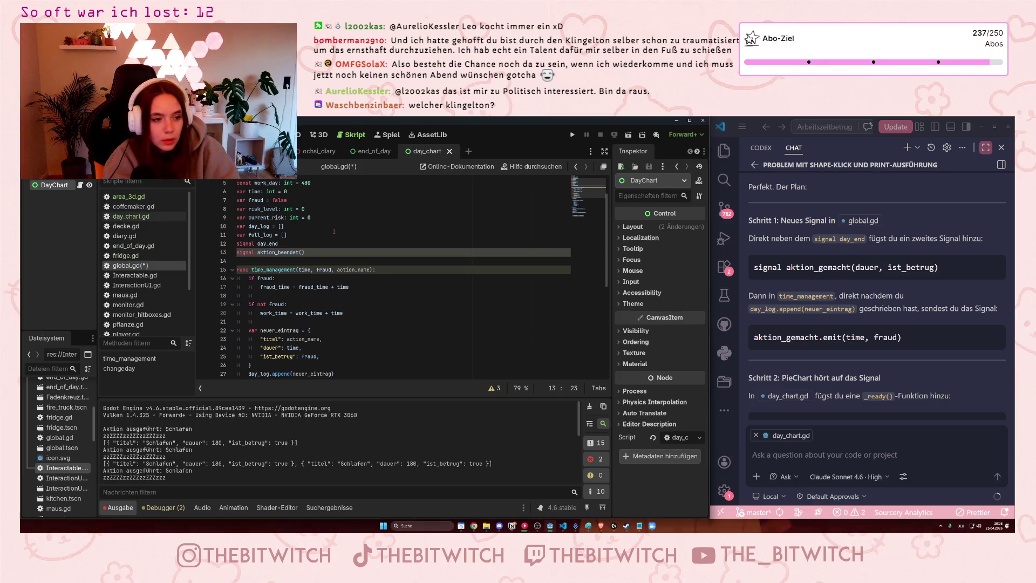
type("dauer, ")
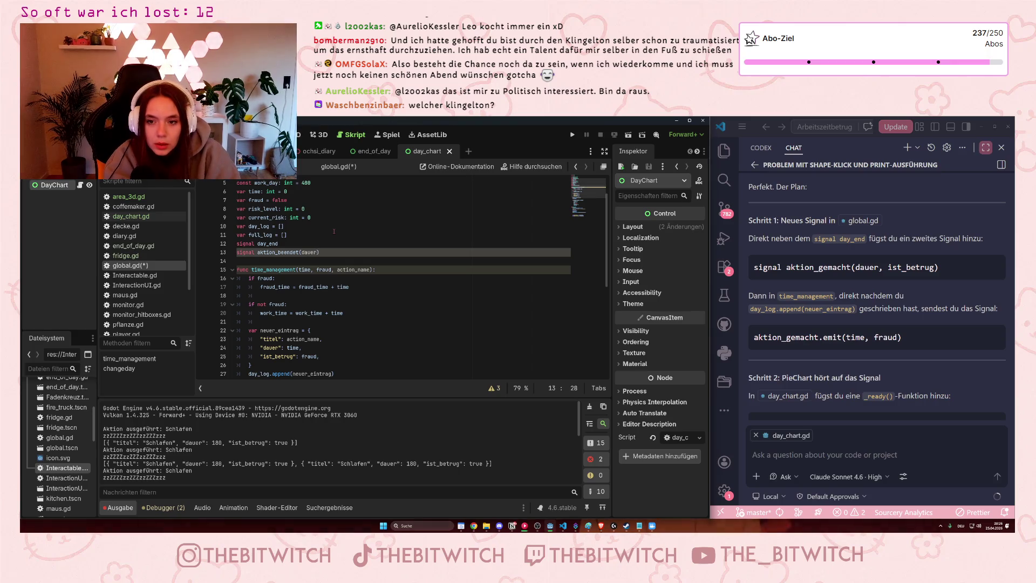
type("ist_betrug")
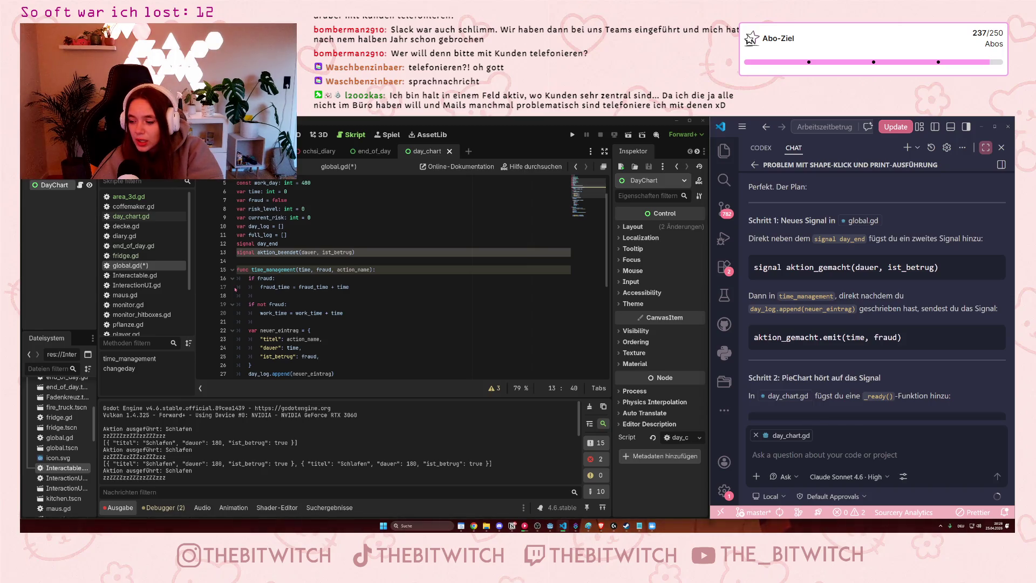
left_click(284, 296)
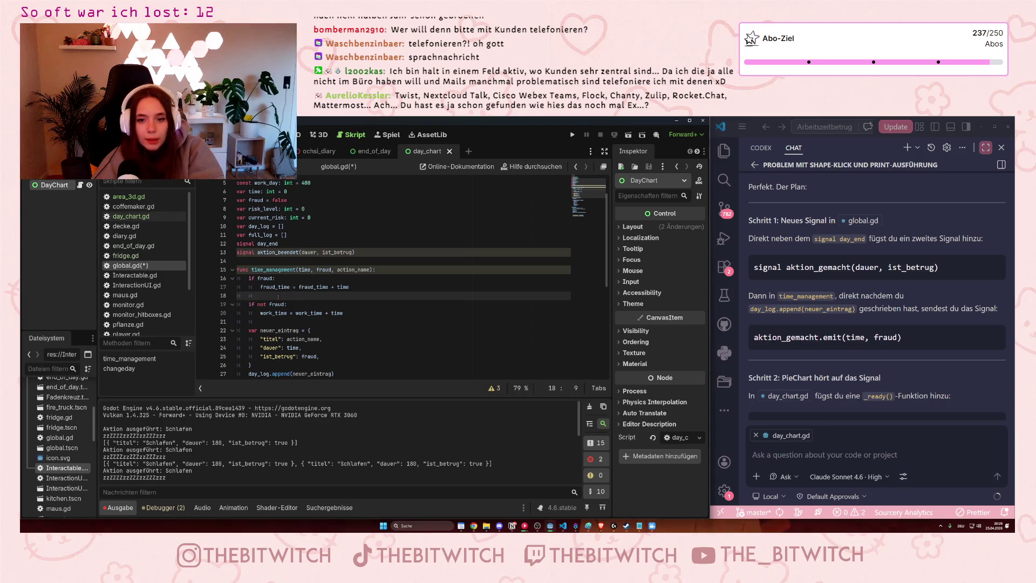
- Insert 'aktion_beendet.emit(time, fraud)' on a new line after the day_log.append call
scroll(342, 298, "down", 3)
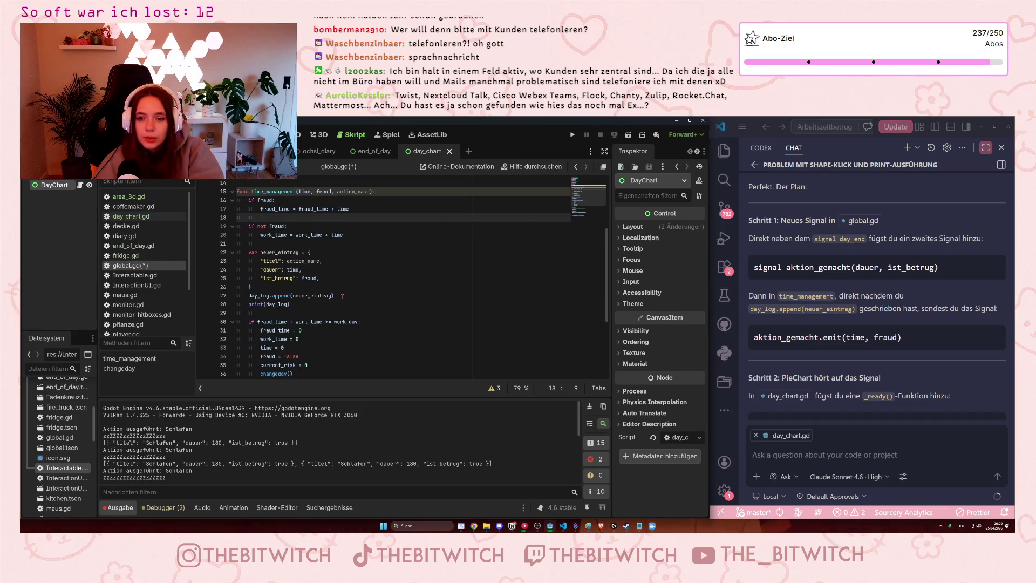
left_click(342, 296)
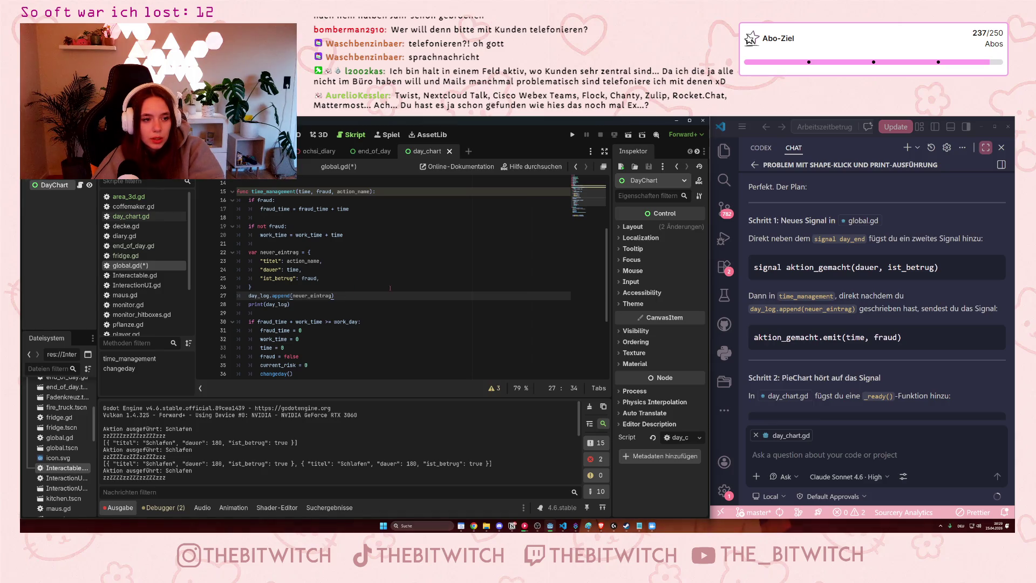
key("Return")
type("aktion_beendet")
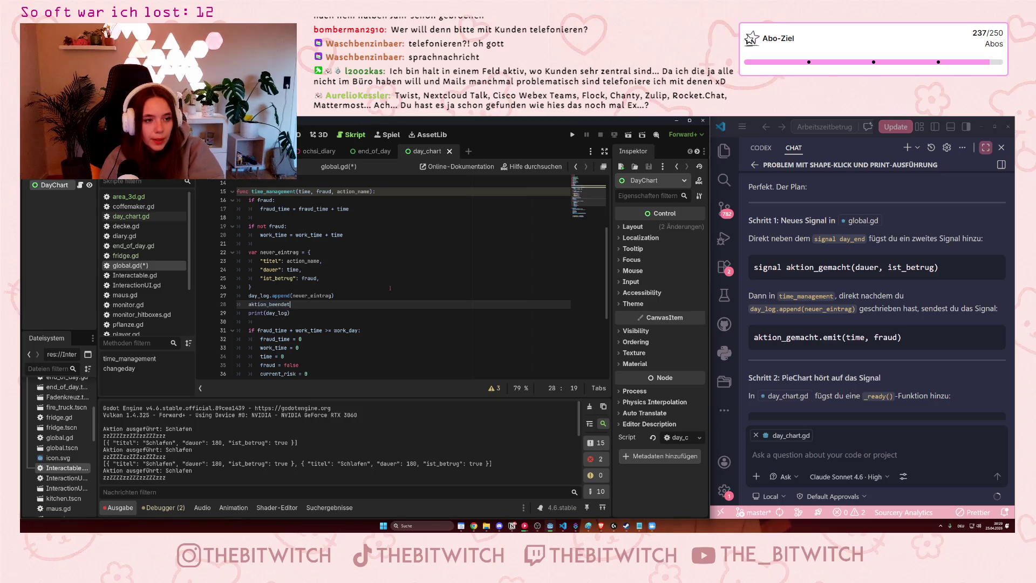
type(".em")
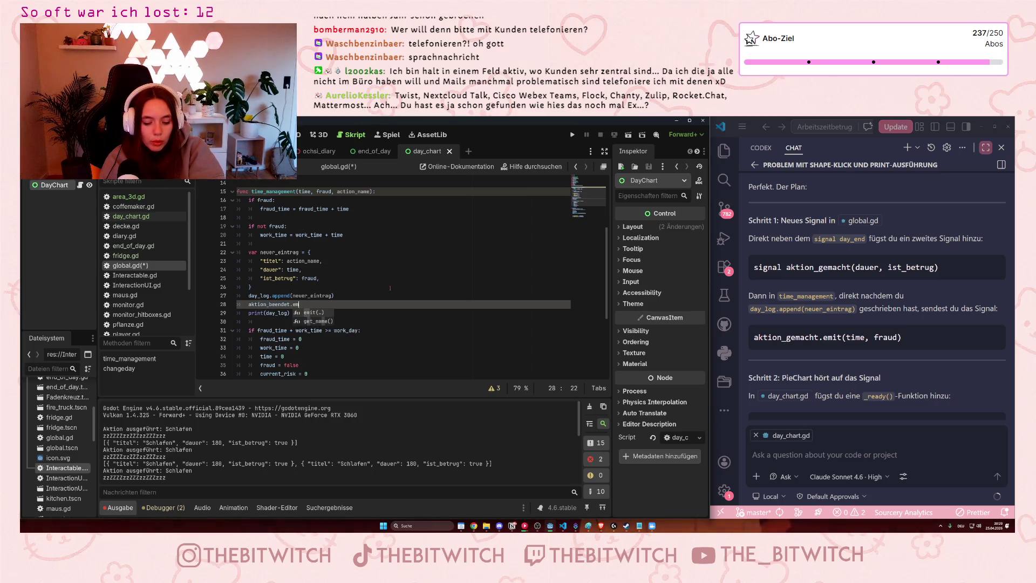
type("otit(time, fraud")
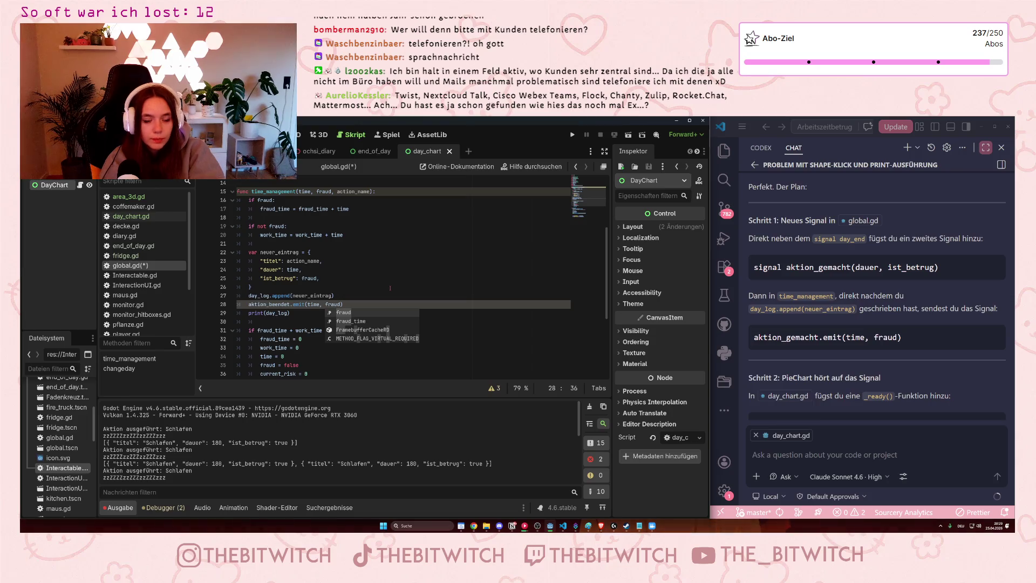
left_click(362, 273)
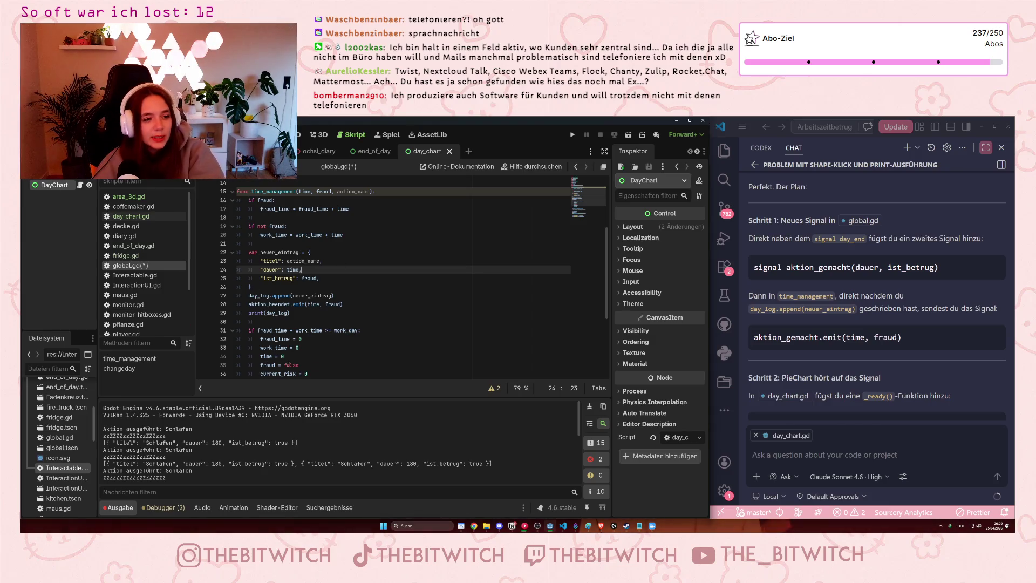
scroll(368, 300, "down", 2)
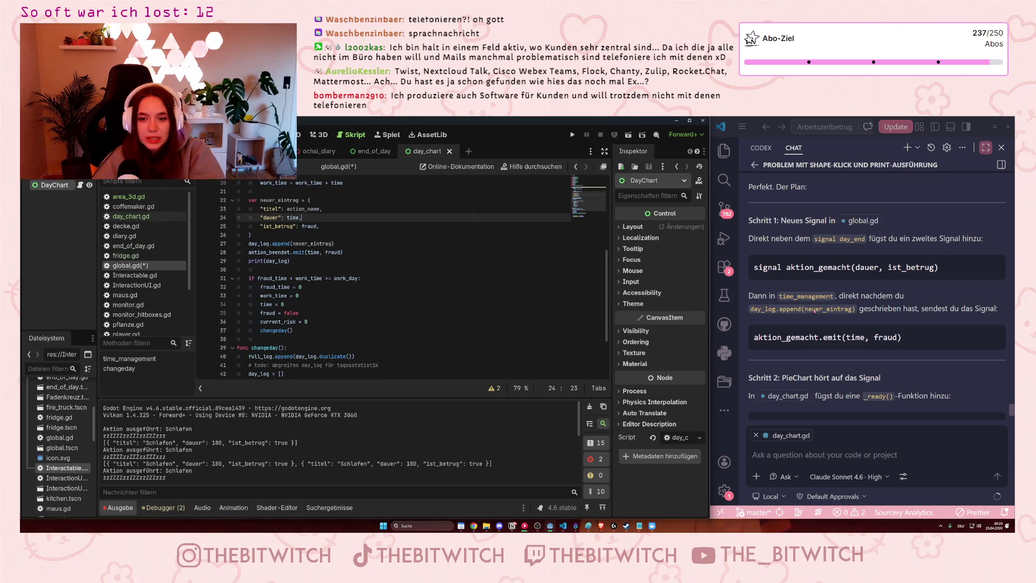
scroll(878, 313, "down", 1)
scroll(878, 313, "down", 1)
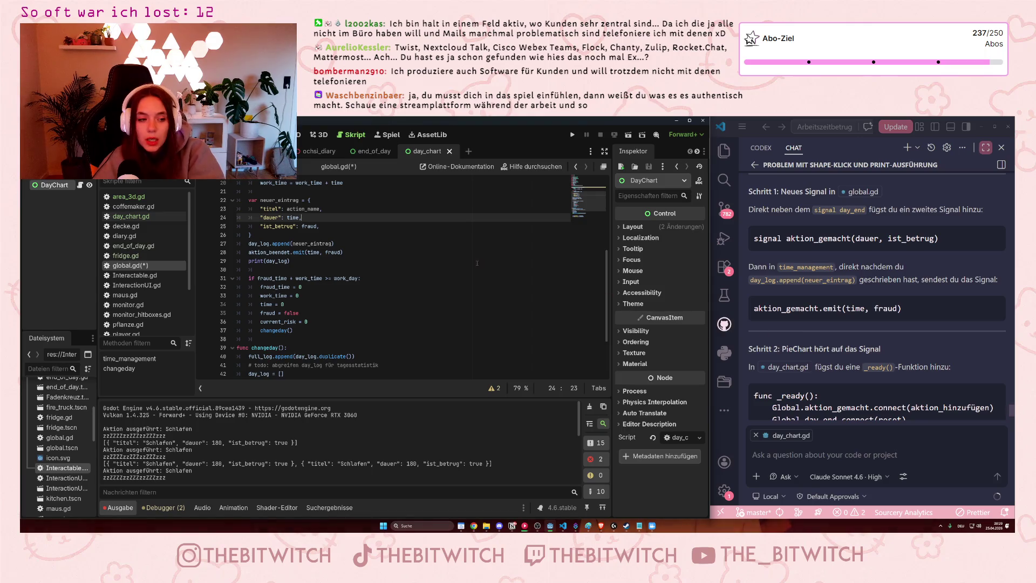
left_click(347, 260)
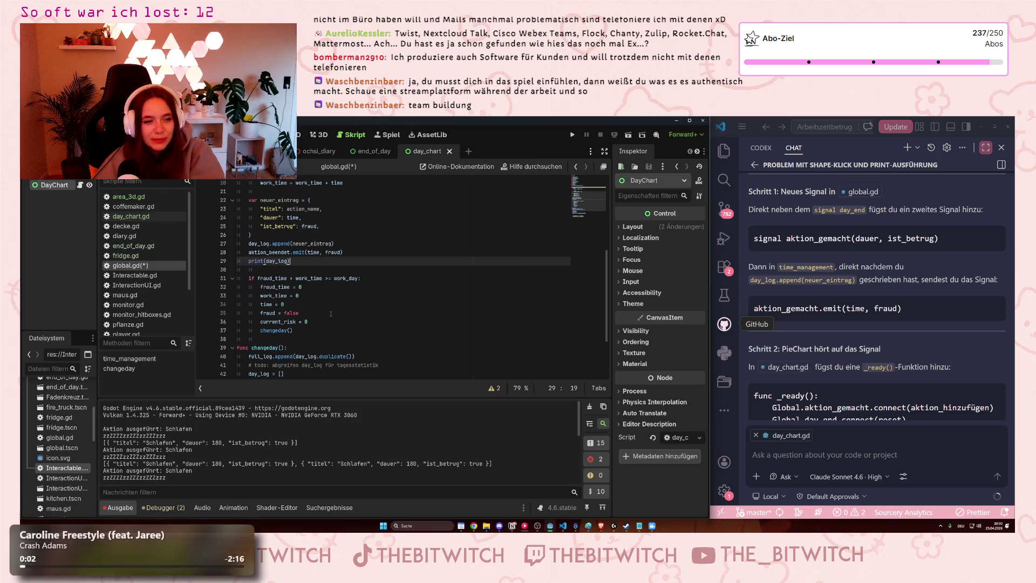
left_click(377, 306)
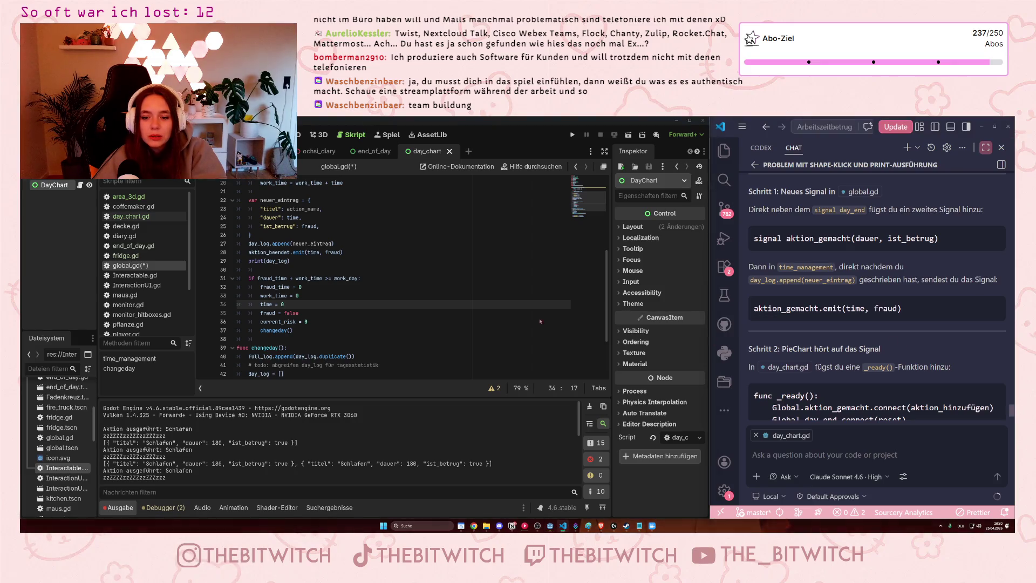
left_click(340, 288)
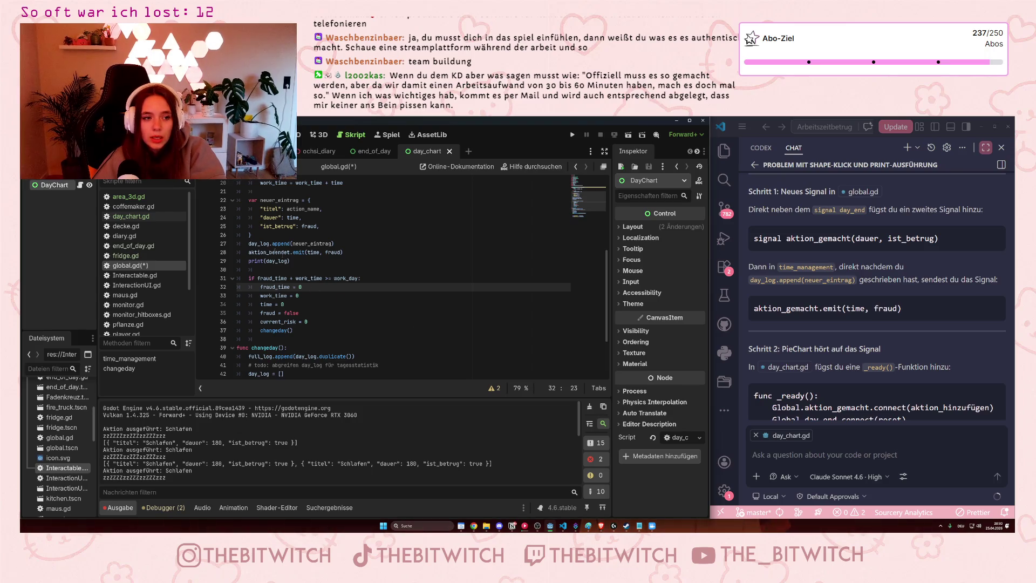
mouse_move(907, 306)
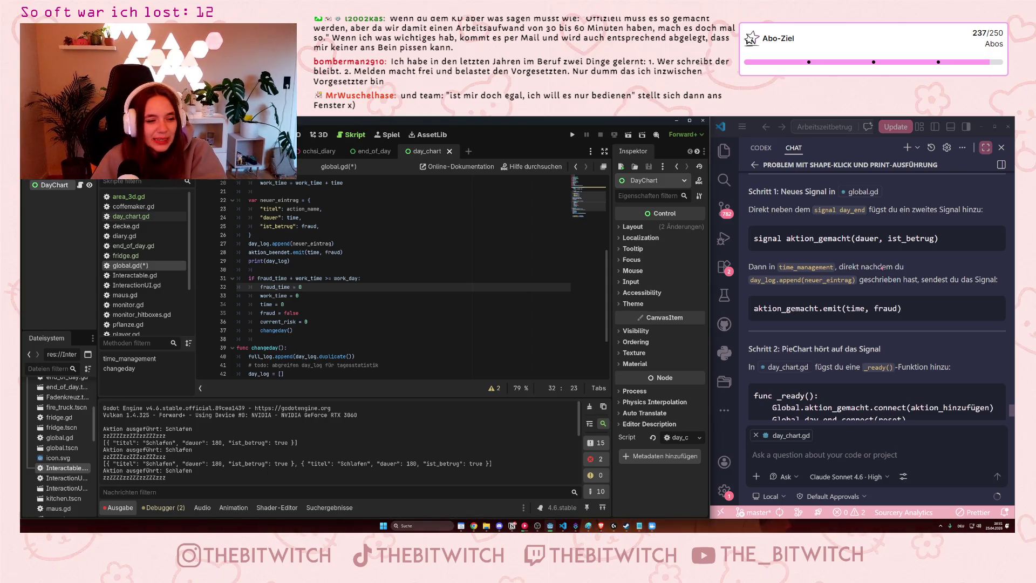
scroll(375, 331, "down", 1)
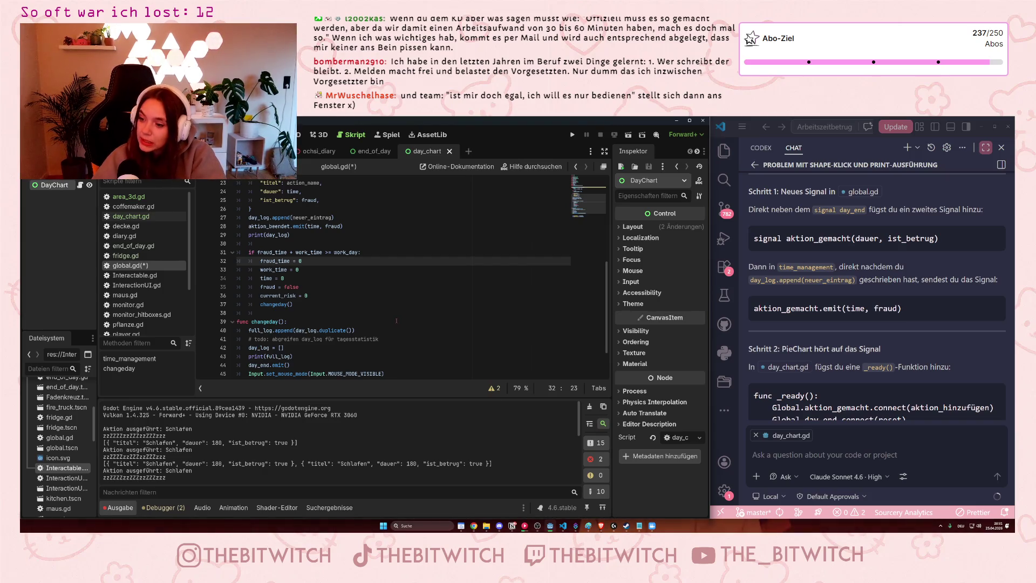
left_click(385, 304)
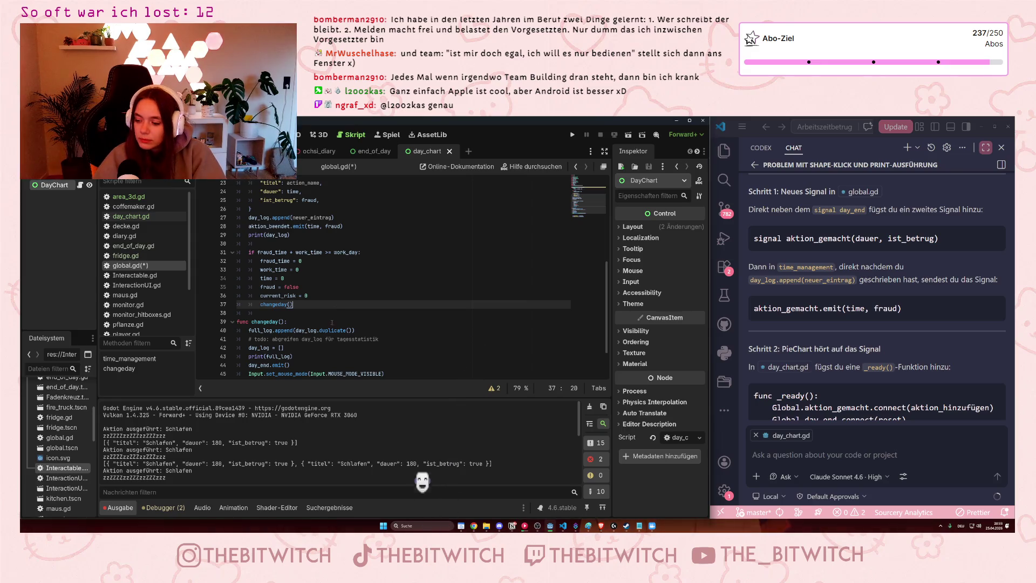
mouse_move(309, 329)
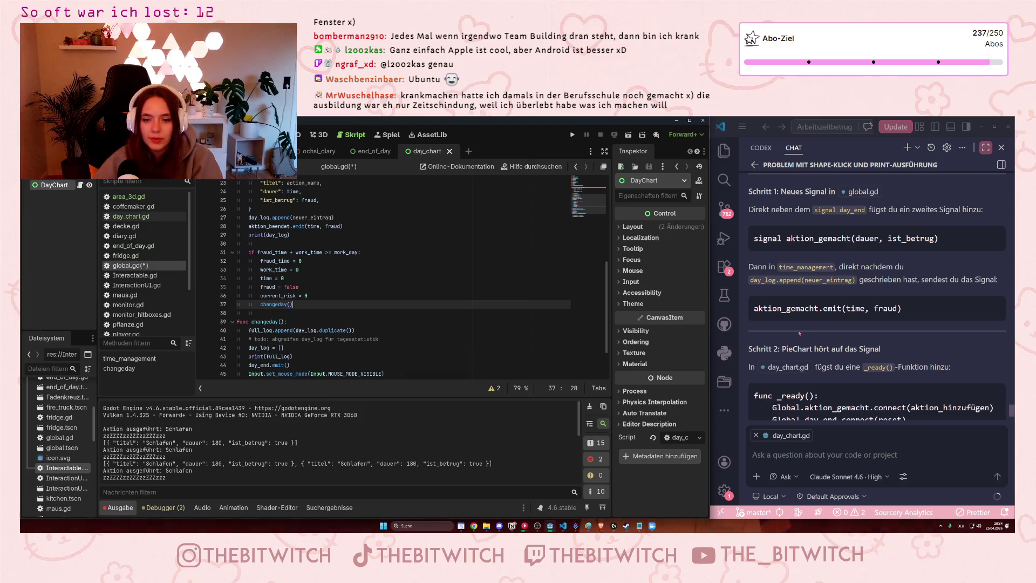
scroll(797, 249, "down", 1)
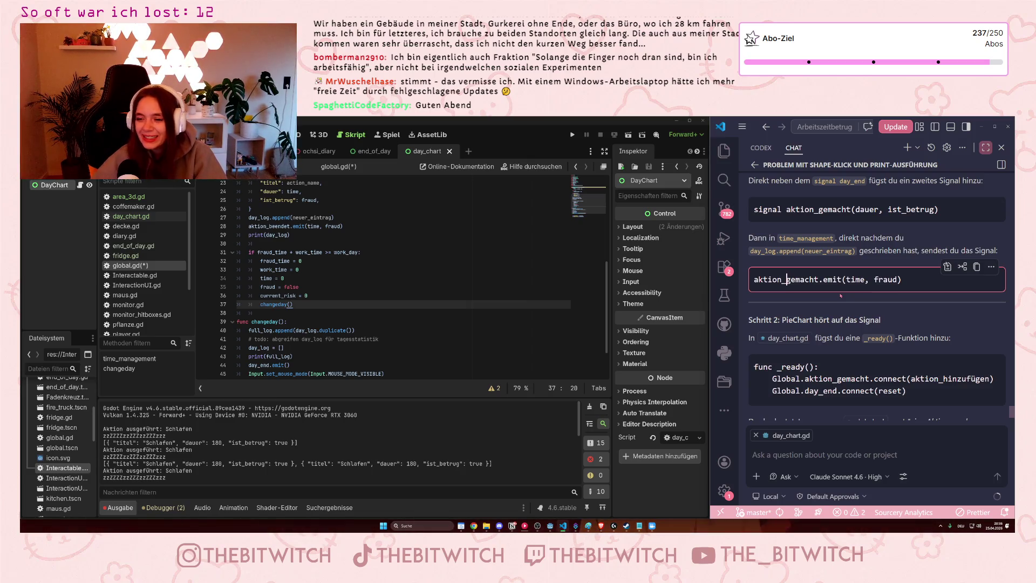
- Scroll back in global.gd to check the aktion_beendet.emit line
scroll(333, 291, "down", 2)
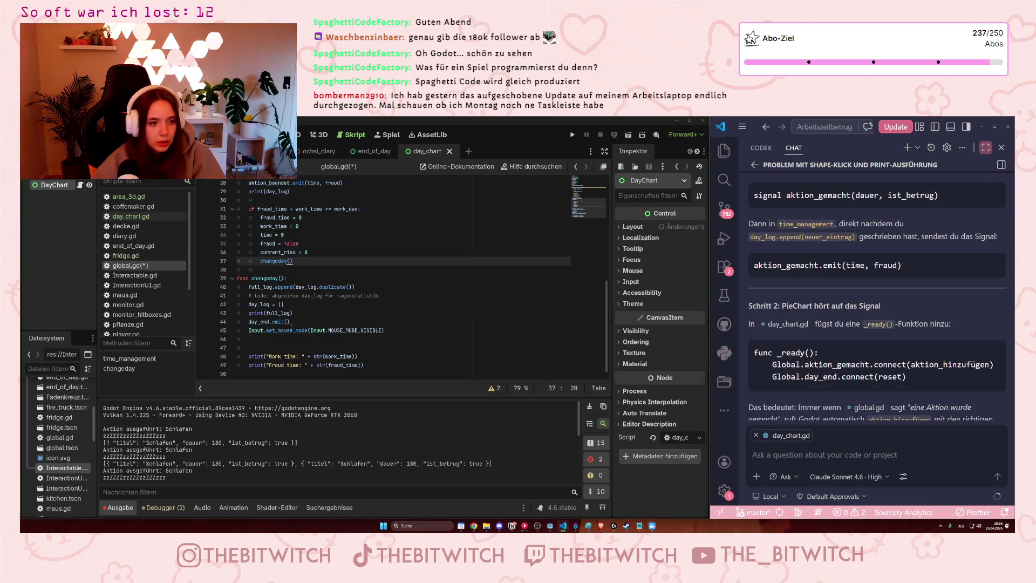
scroll(403, 278, "up", 2)
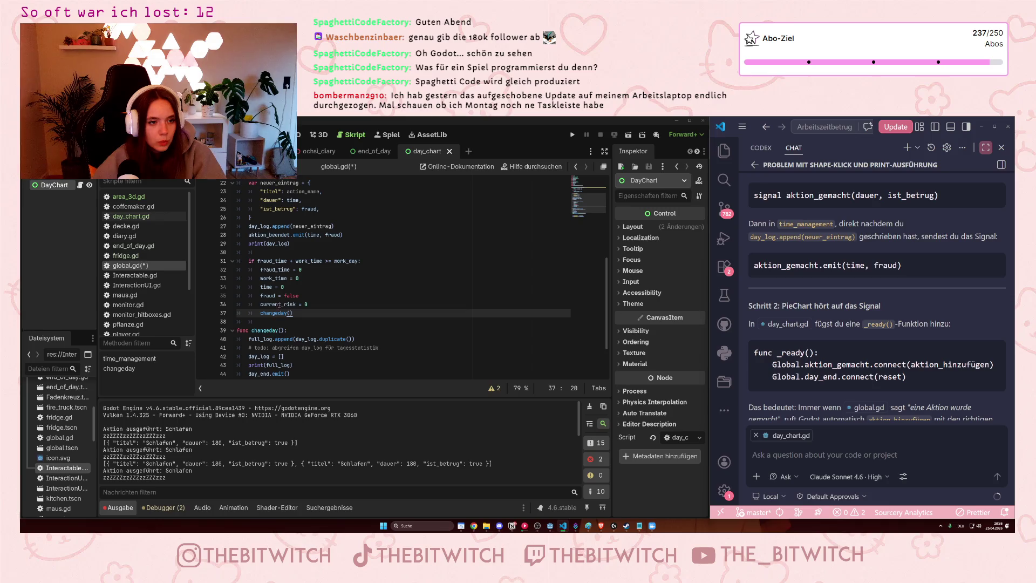
scroll(279, 304, "up", 2)
left_click(328, 287)
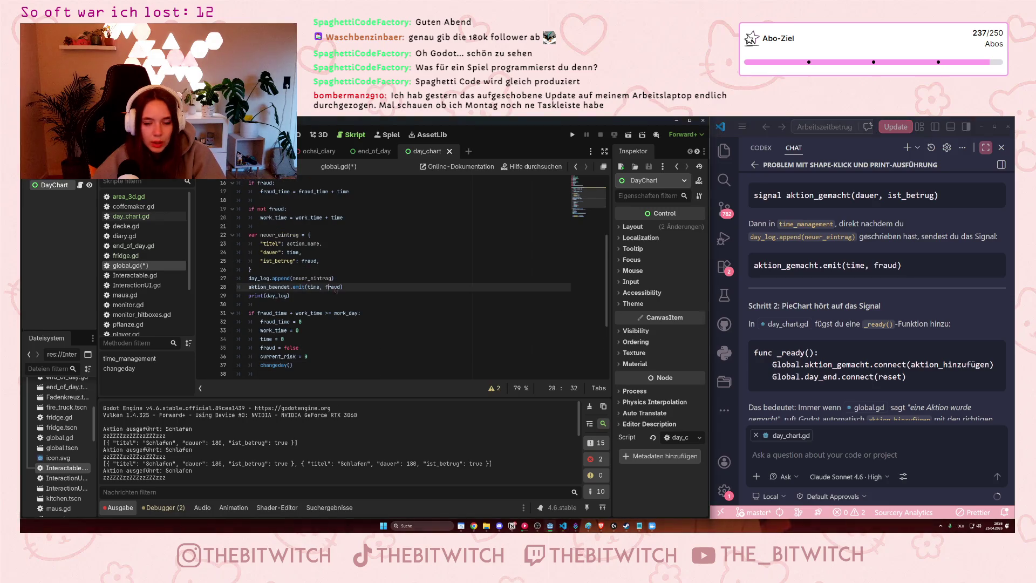
scroll(344, 303, "down", 3)
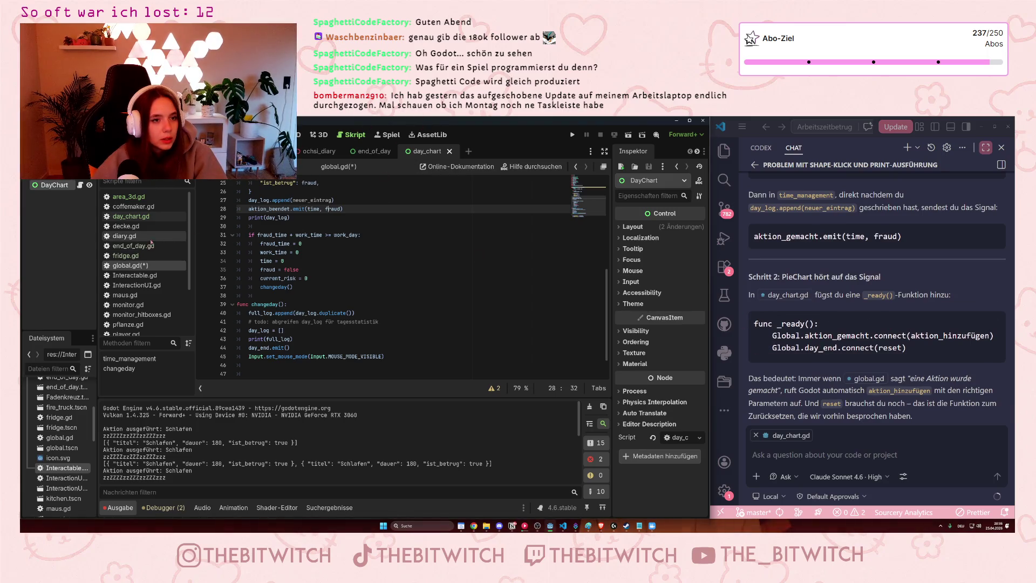
- Switch to the day_chart.gd script and save with Ctrl+S
left_click(131, 216)
left_click(341, 251)
key("ctrl+s")
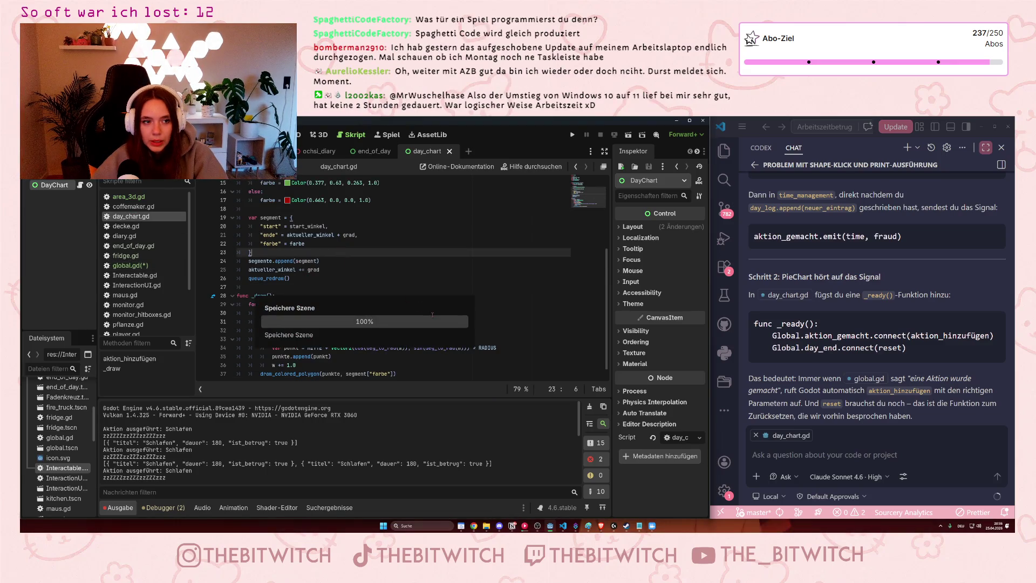
- Zoom the day_chart.gd code, narrow the script list, select the aktueller_winkel line, and save
scroll(429, 310, "up", 3)
scroll(404, 309, "up", 1)
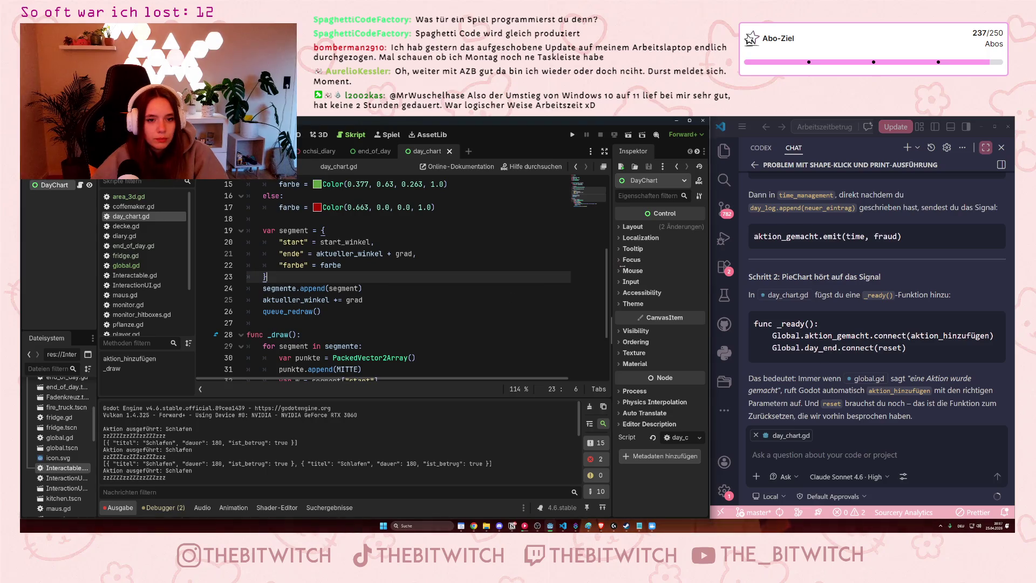
left_click_drag(195, 292, 157, 298)
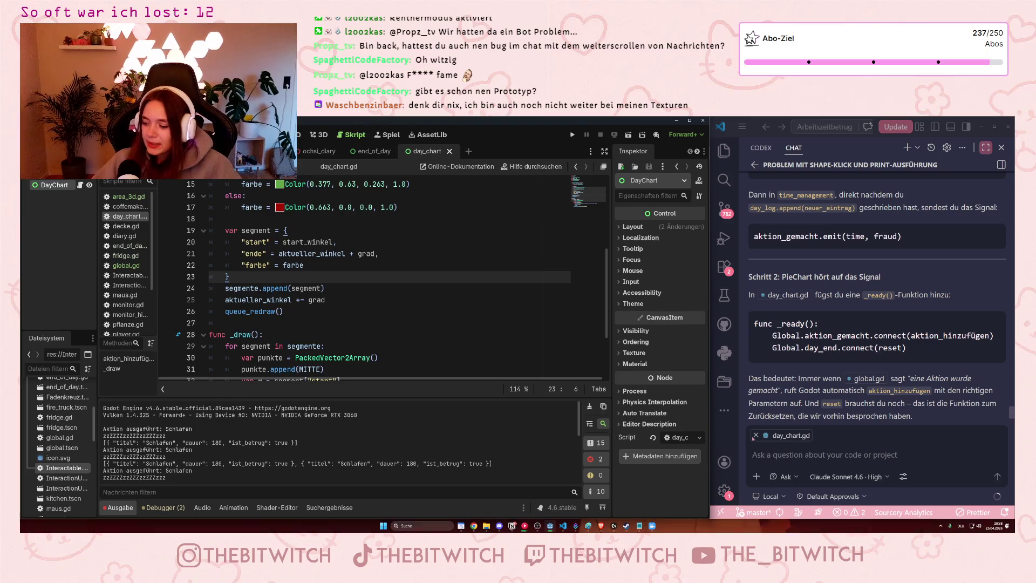
left_click(483, 304)
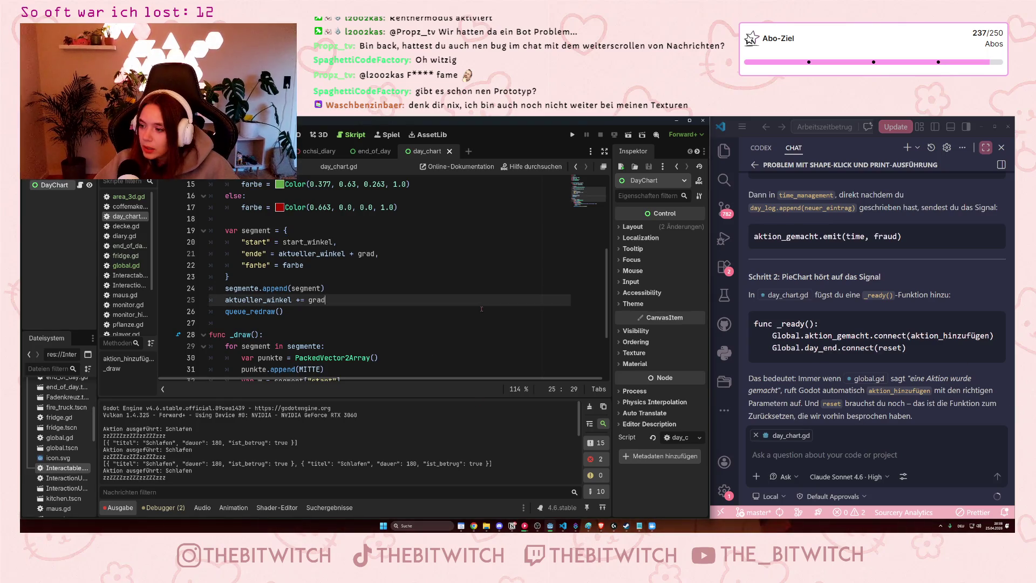
key("ctrl+s")
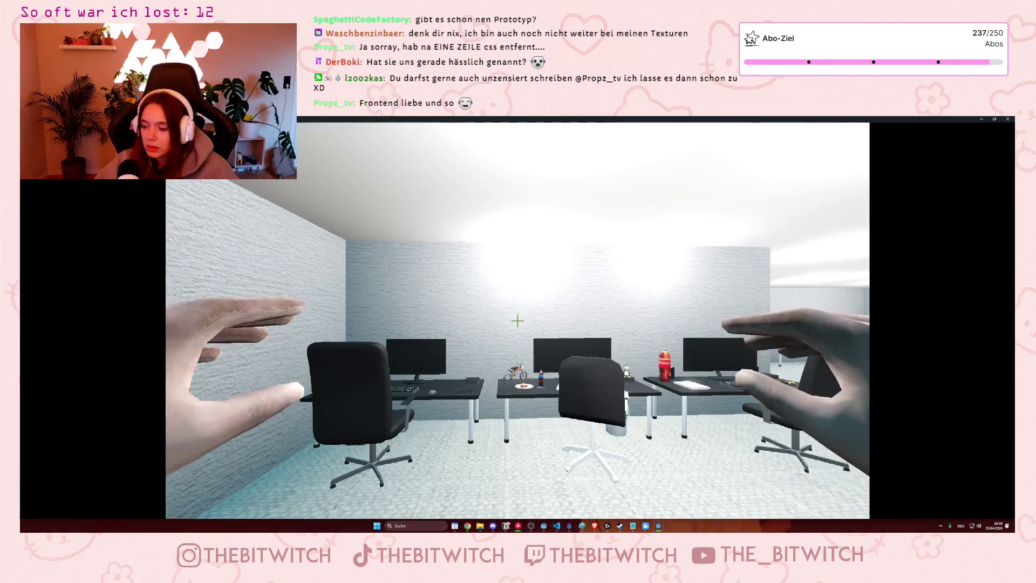
- Walk through the office to the corner desk and back out of the monitor close-up
key("s")
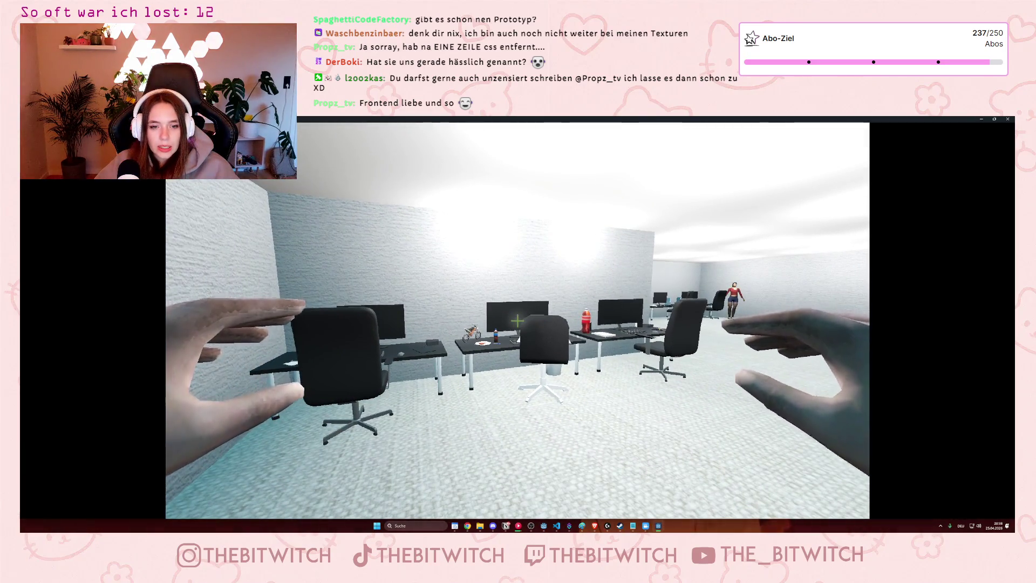
key("w")
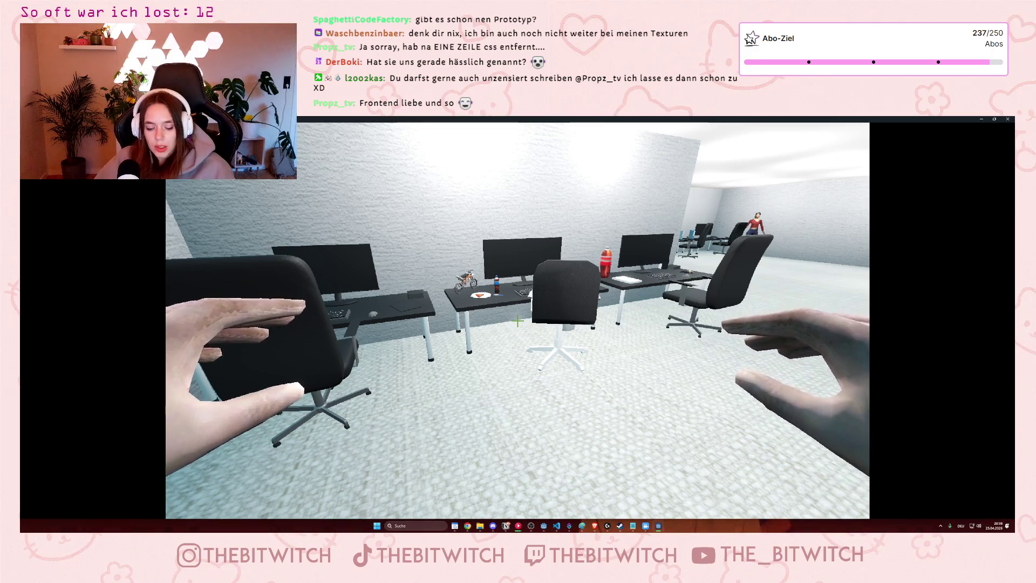
key("s")
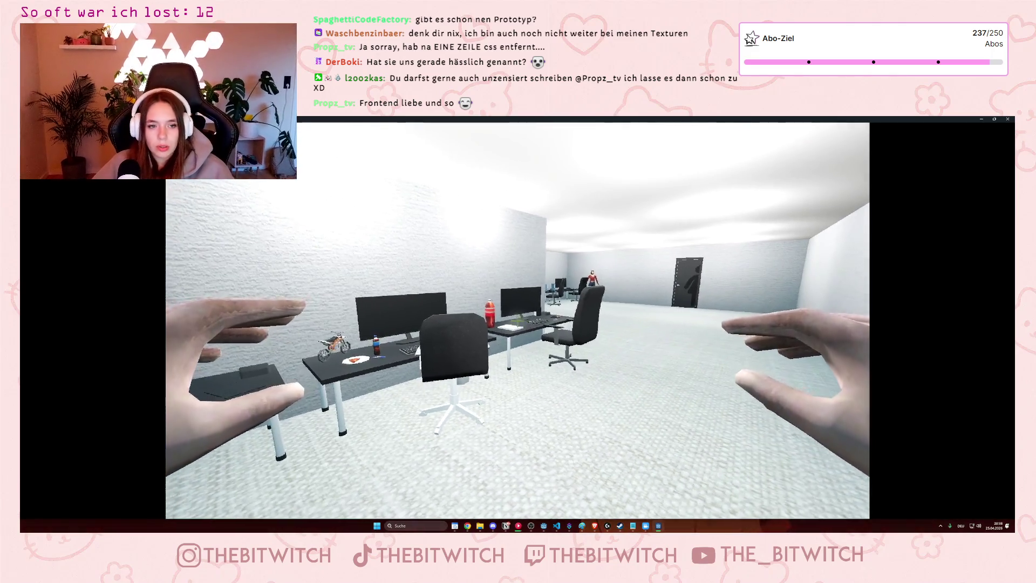
key("w")
mouse_move(518, 320)
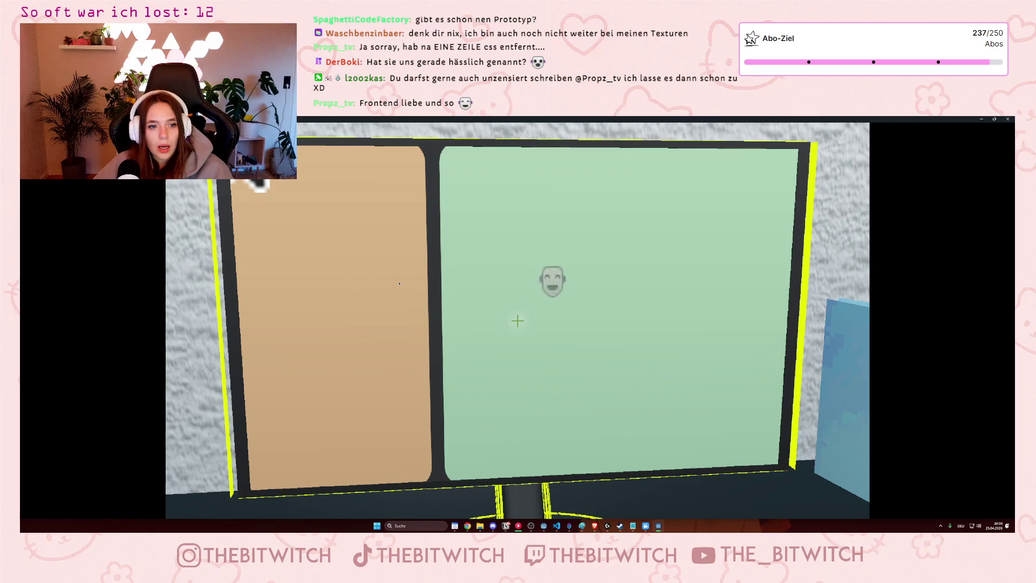
key("Escape")
- Walk past the printer to the sofa, press E to end the day, and continue from the summary
key("s")
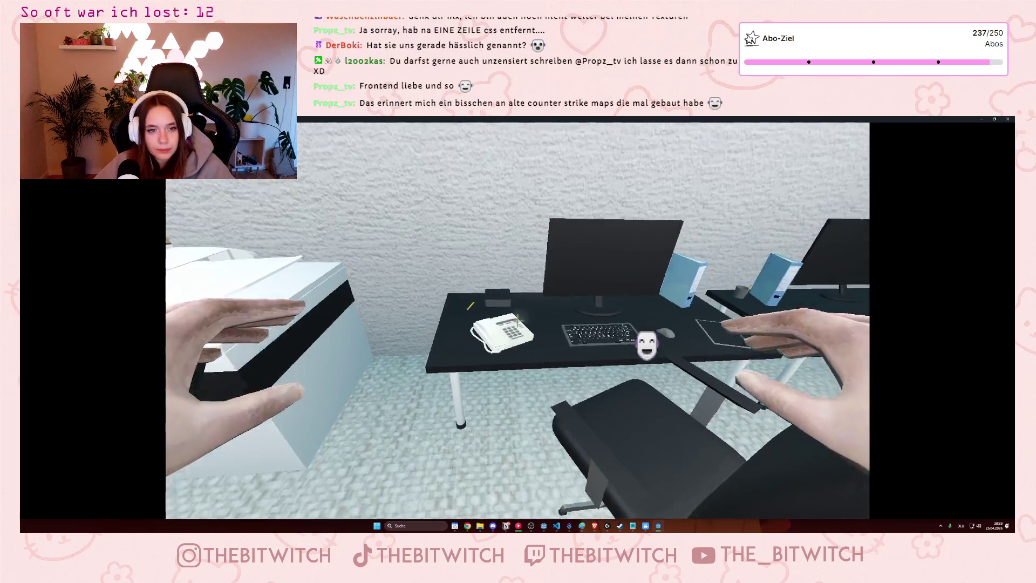
key("w")
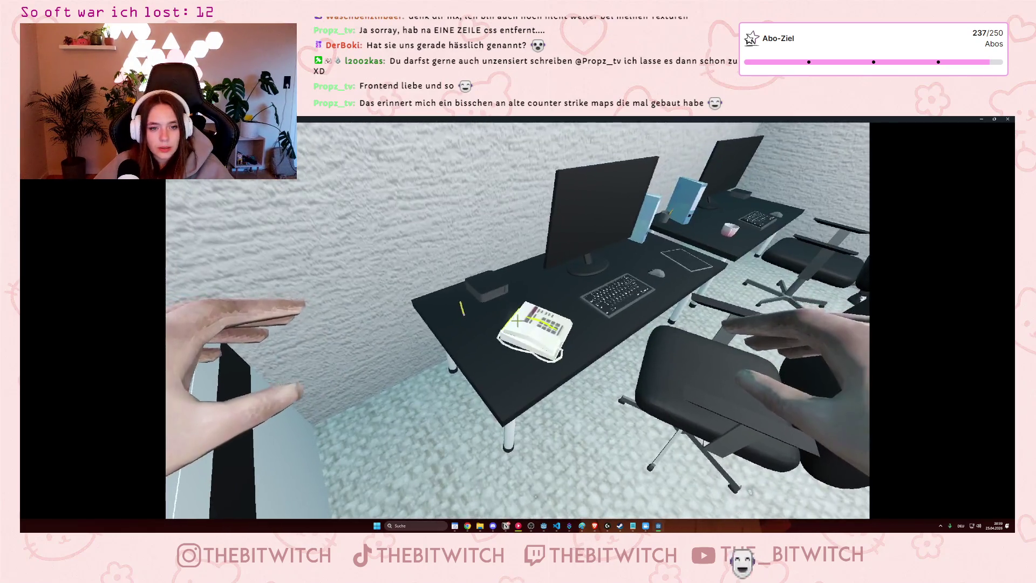
key("w")
key("w")
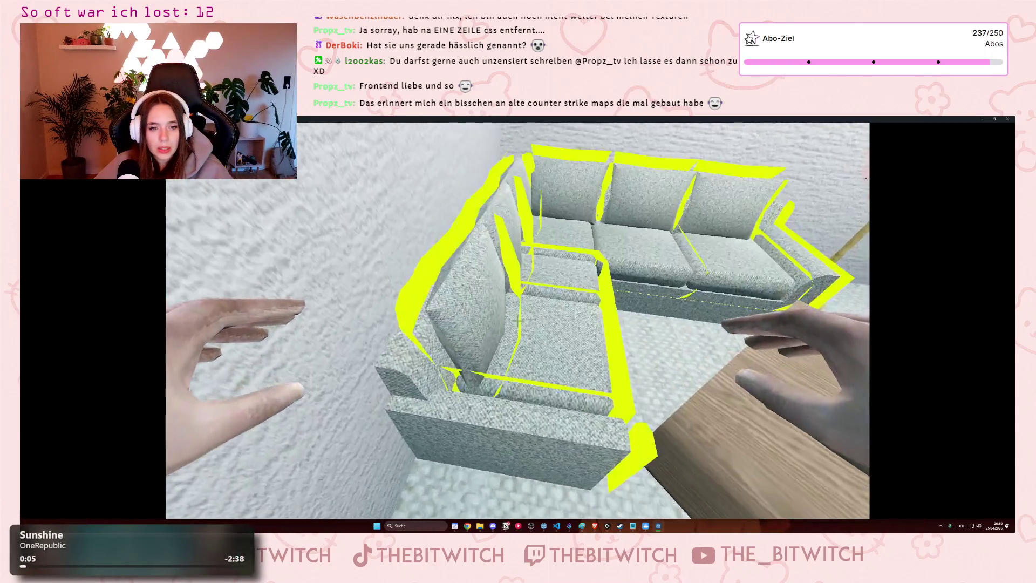
key("e")
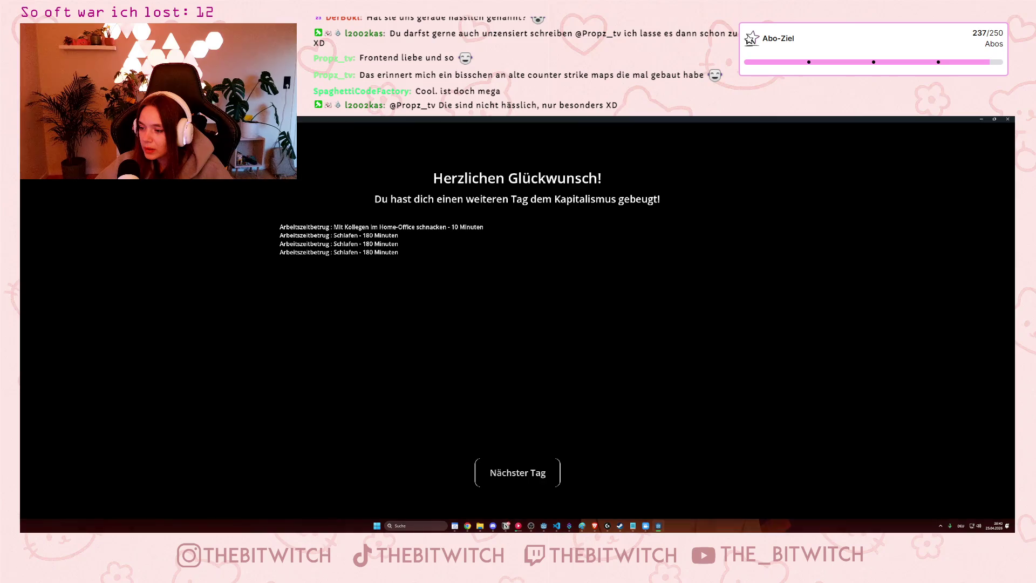
left_click(518, 473)
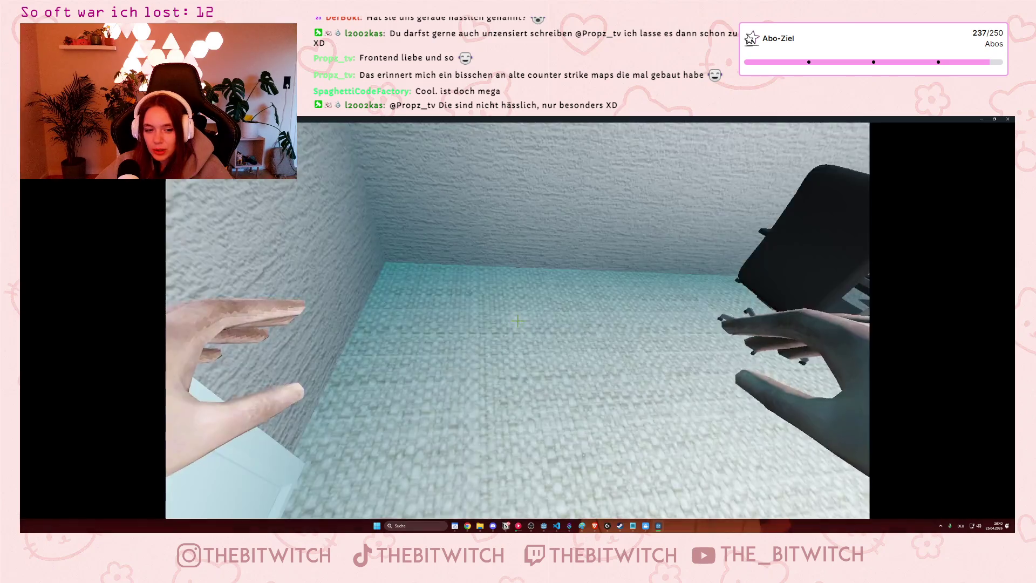
- Walk through the office rooms toward the desk phone, then close the game window
key("w")
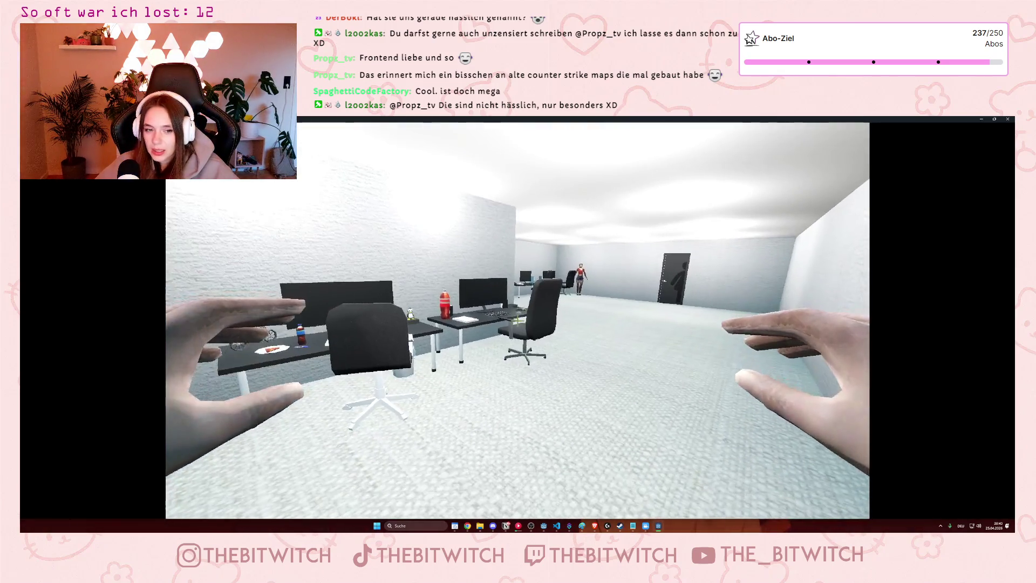
key("w")
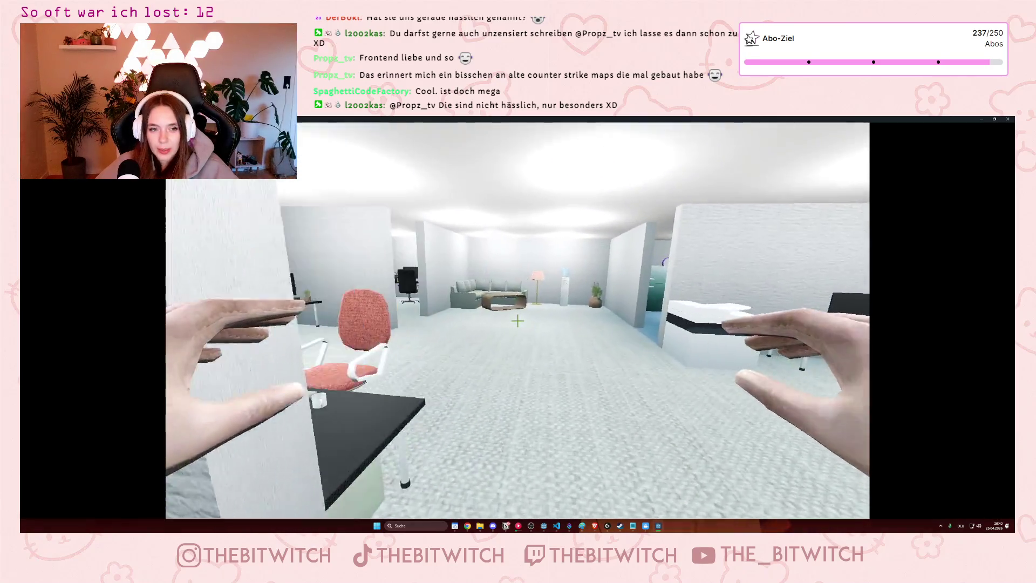
key("w")
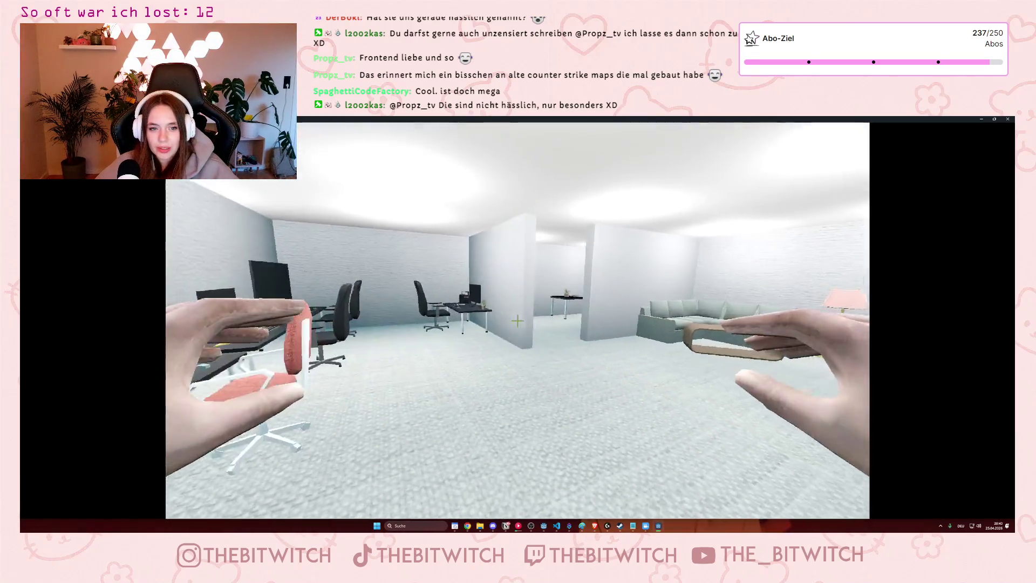
key("w")
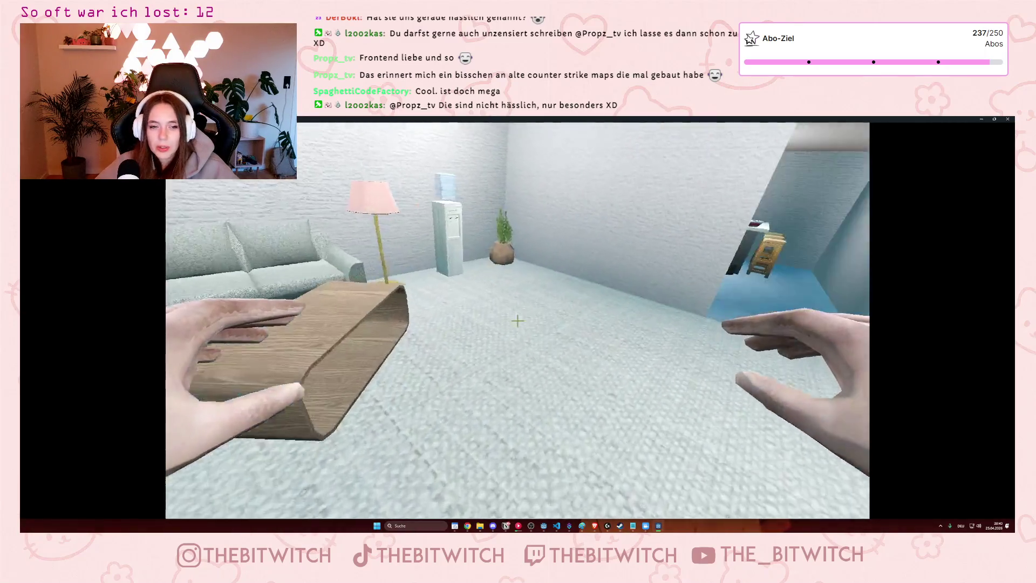
key("w")
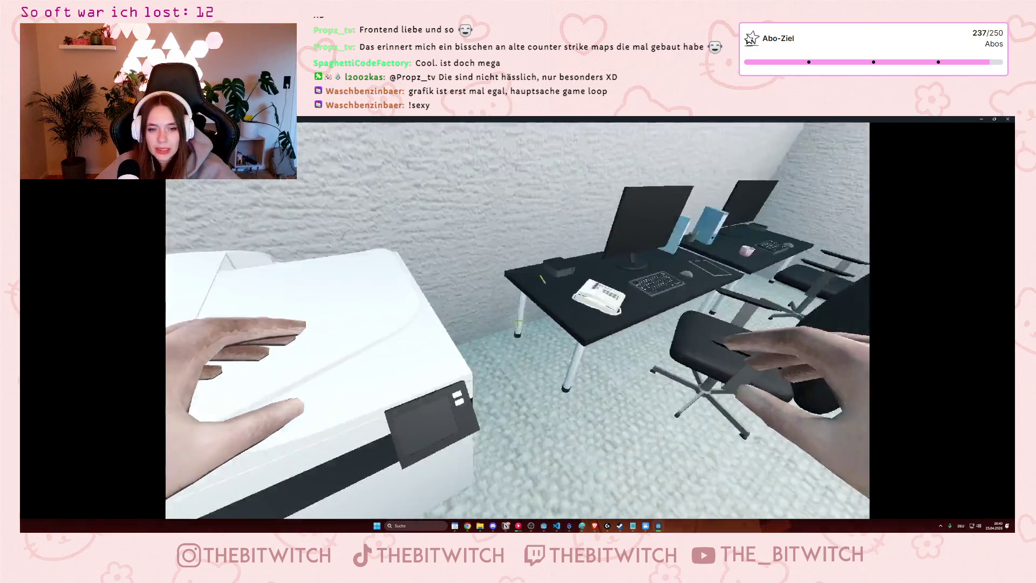
mouse_move(518, 321)
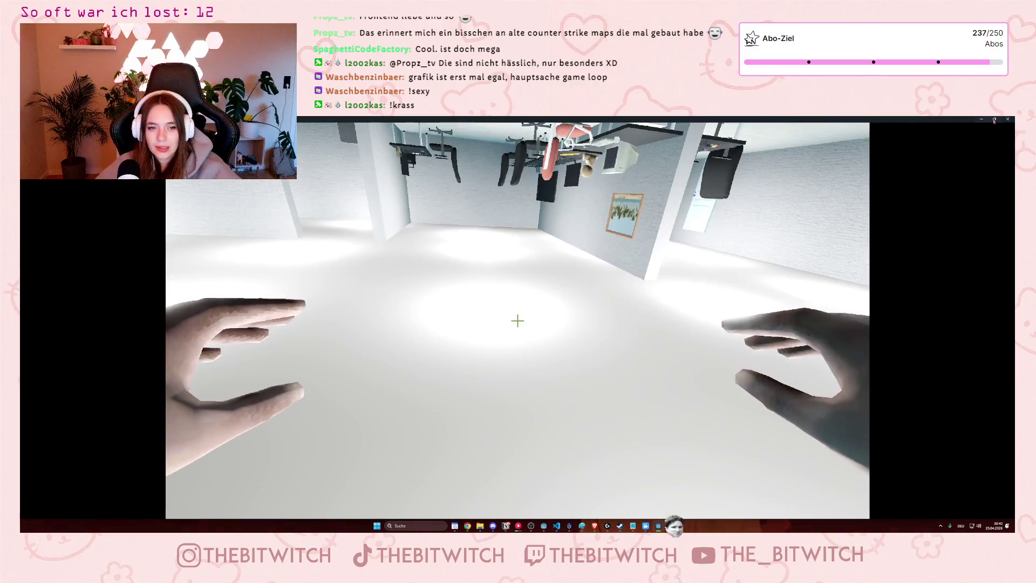
left_click(1011, 121)
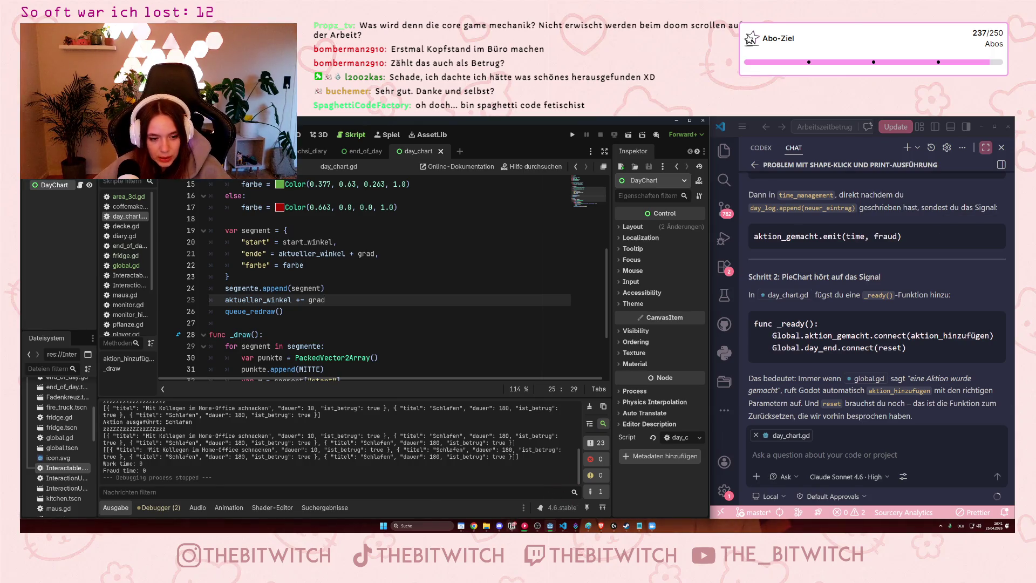
left_click(512, 526)
scroll(615, 311, "down", 5)
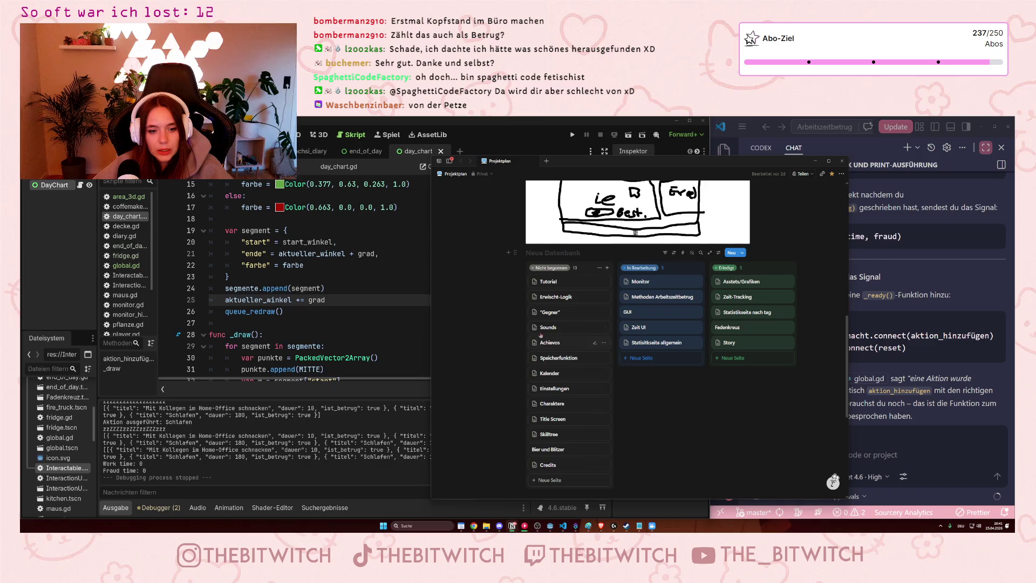
left_click(548, 298)
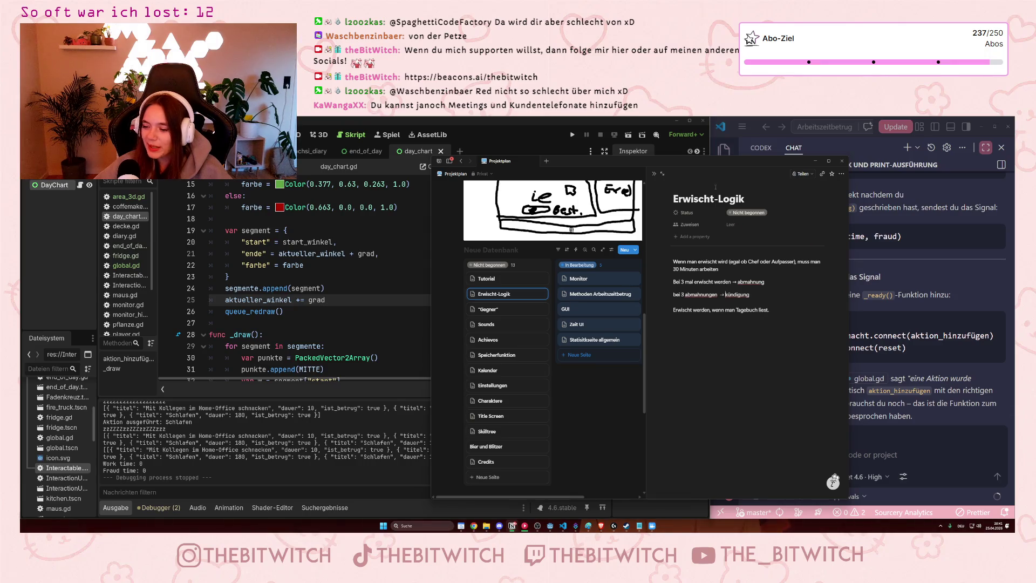
left_click(815, 161)
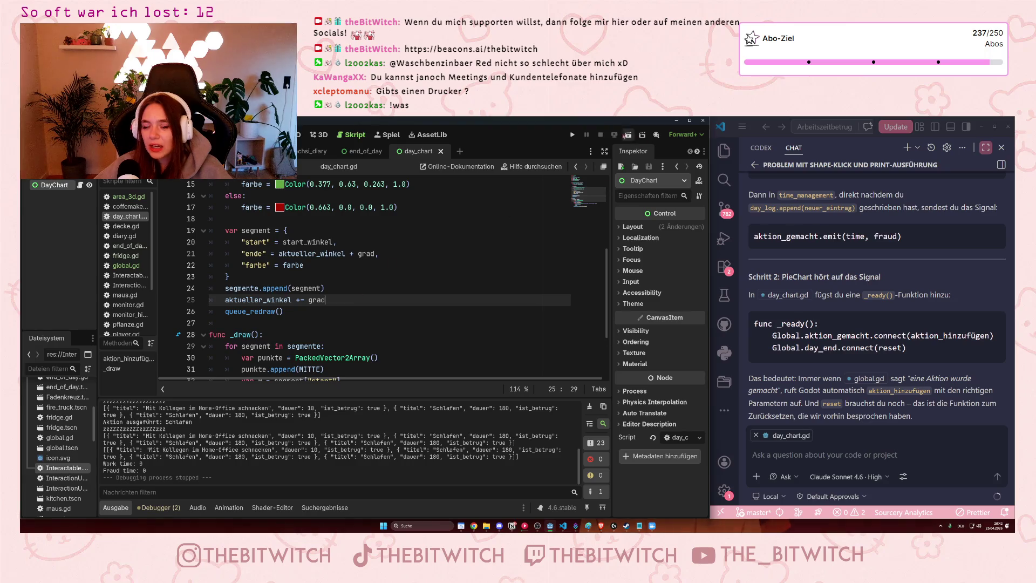
- Launch the game, walk past the printer to the desk phone, and quit with F8
left_click(572, 135)
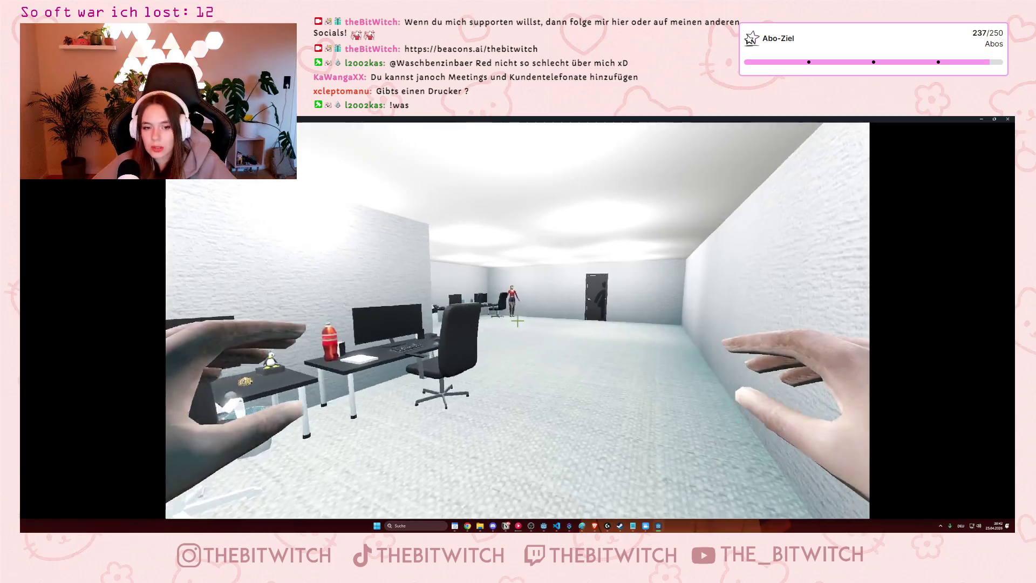
mouse_move(518, 321)
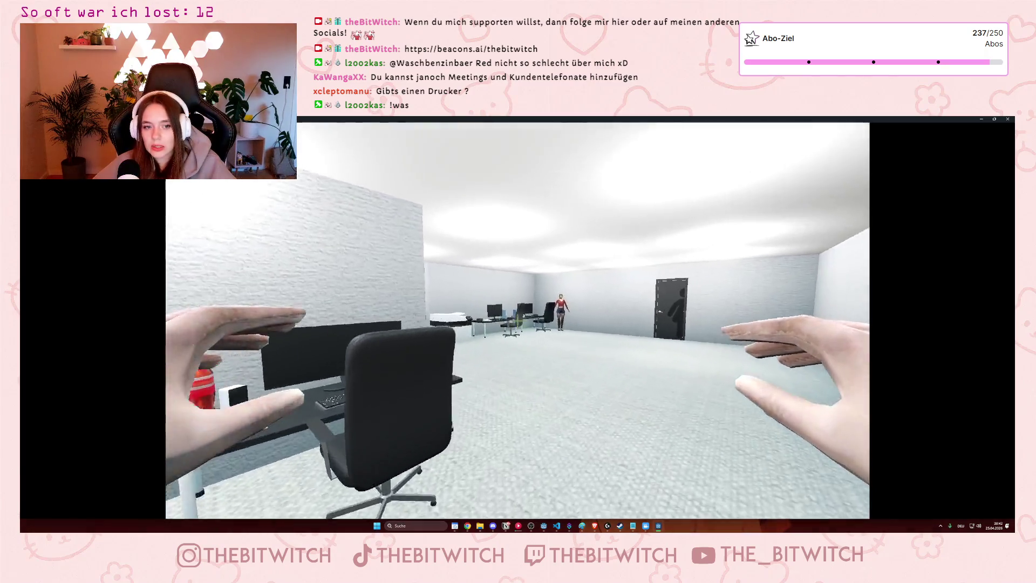
key("w")
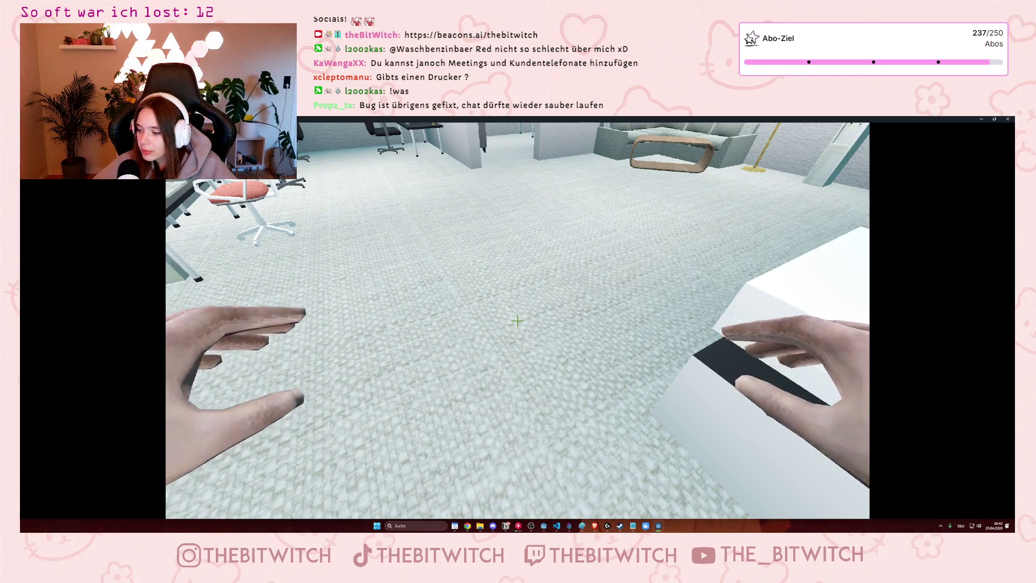
key("w")
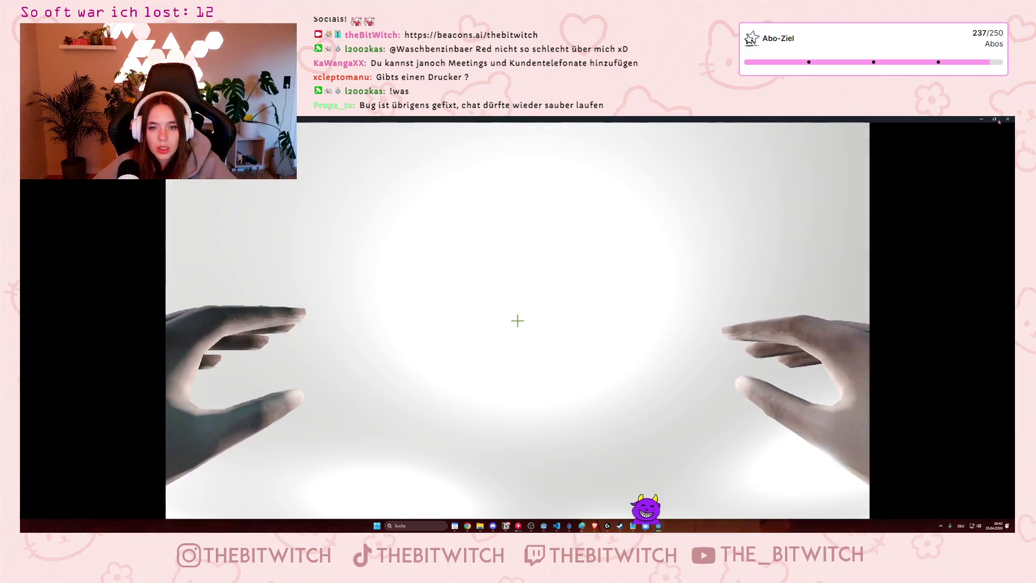
key("F8")
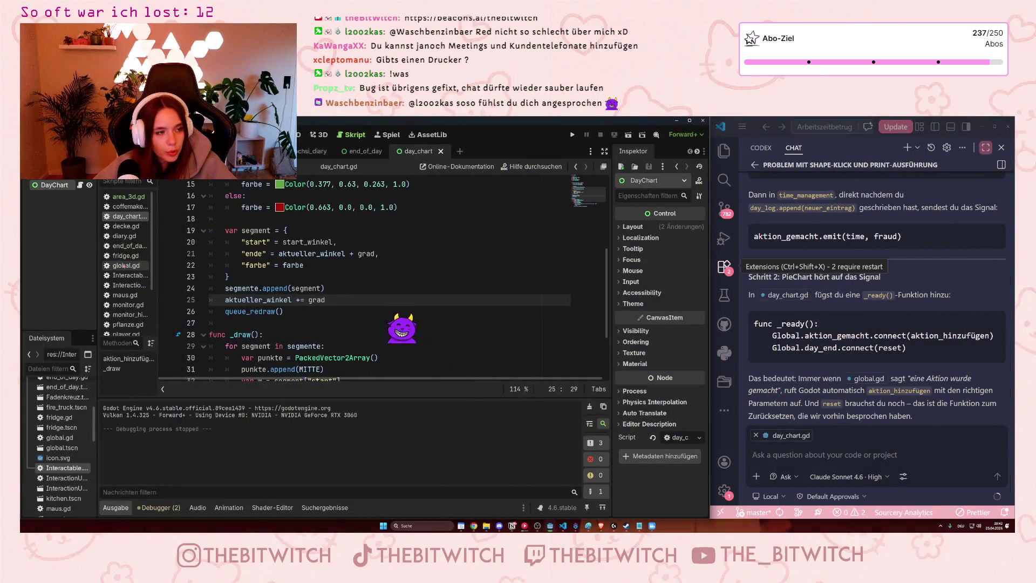
- Add "Kunden anrufen" to the actions list on line 5 of telefon.gd
scroll(134, 279, "down", 2)
scroll(135, 279, "down", 2)
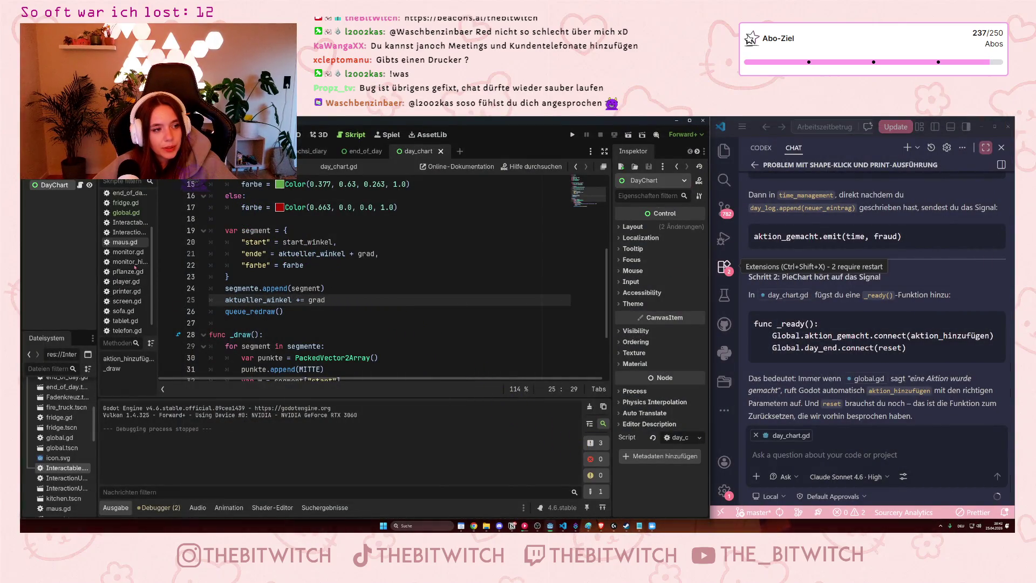
left_click(125, 318)
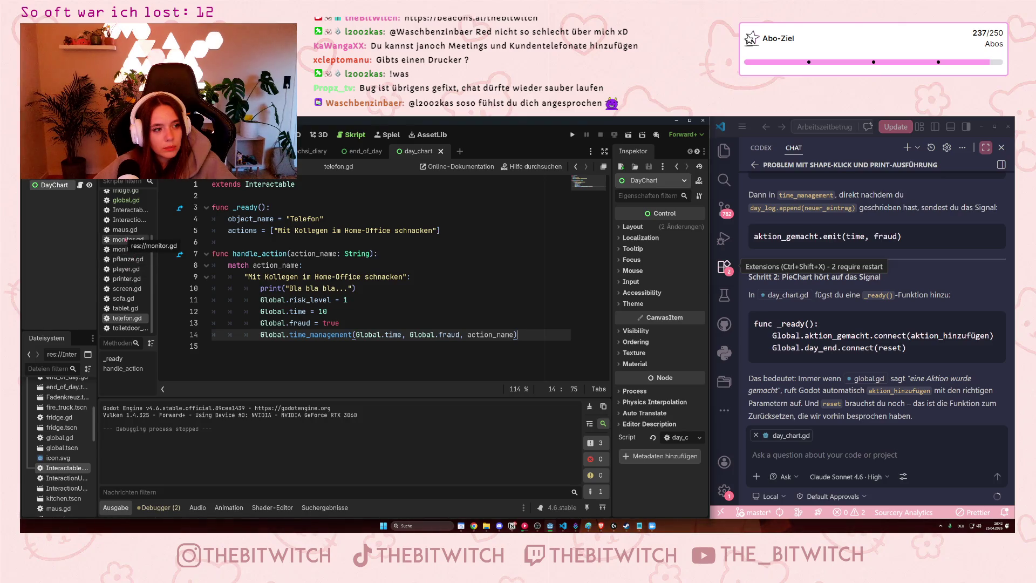
left_click(132, 280)
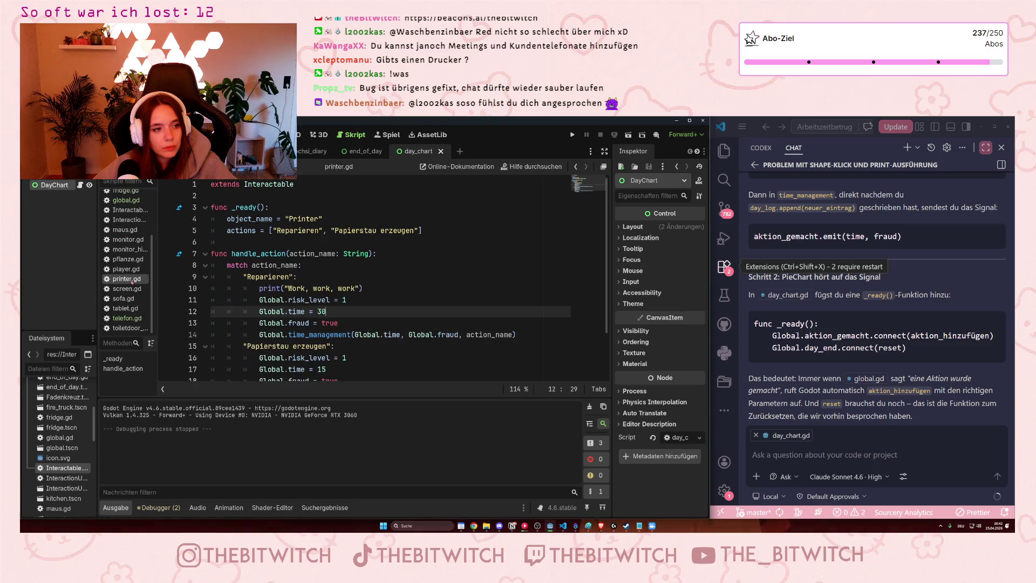
left_click(129, 321)
left_click(469, 231)
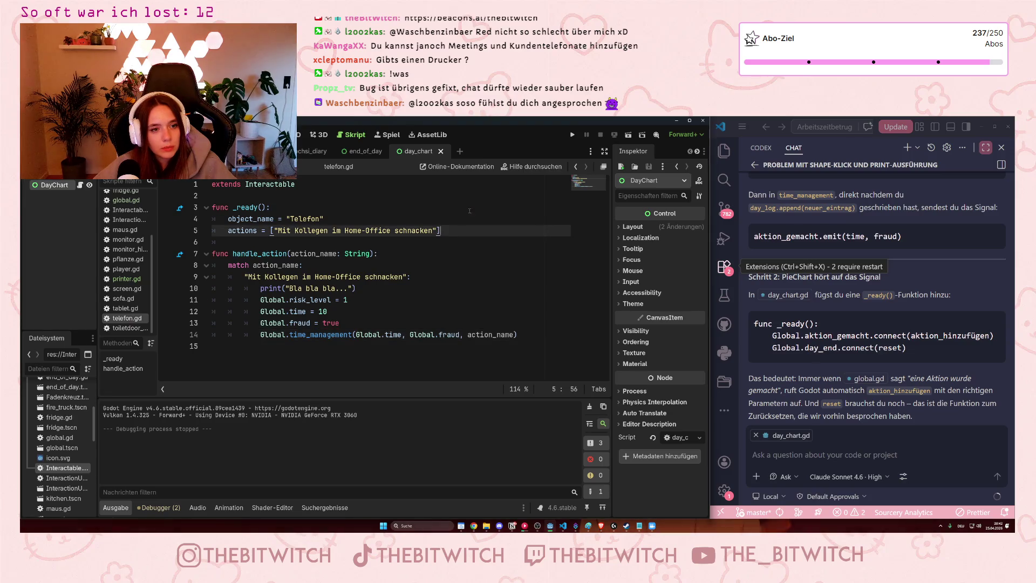
type(", ")
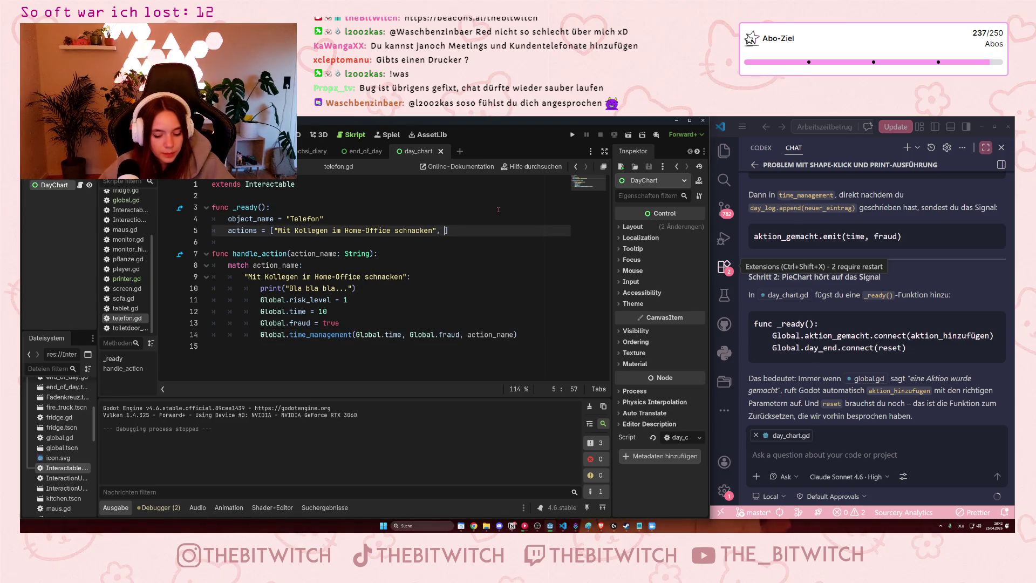
type("\"K")
type("unden anruge")
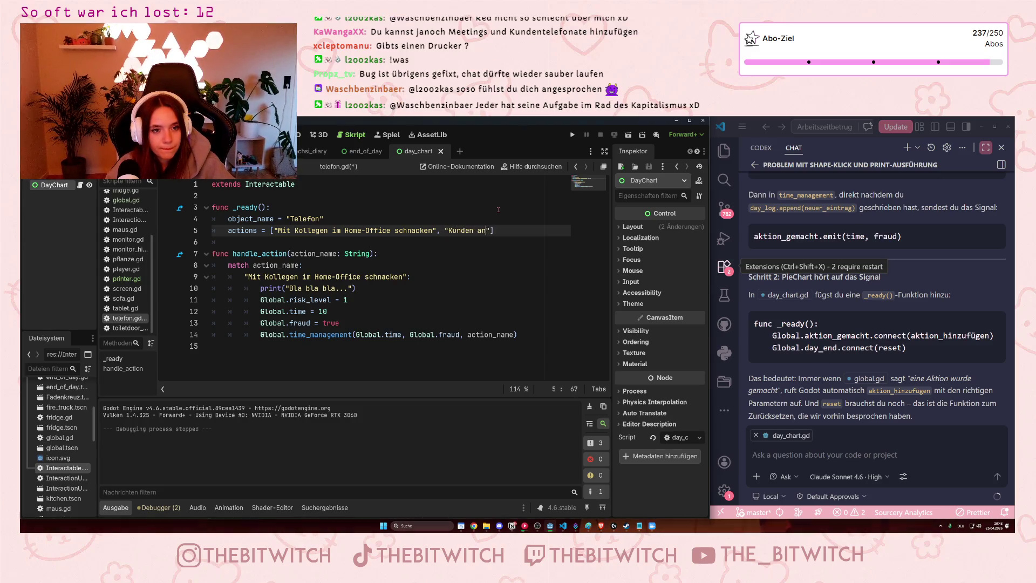
key("BackSpace")
key("BackSpace")
type("fen")
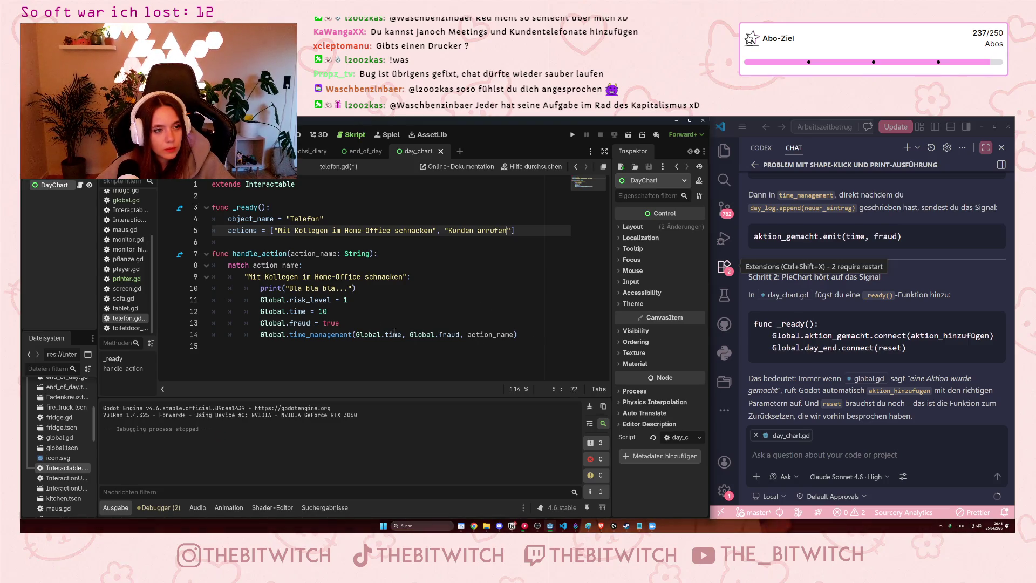
- After checking printer.gd, add a "Kunden anrufen": match case with print("Layer8")
left_click(126, 279)
scroll(296, 308, "down", 1)
scroll(296, 308, "down", 1)
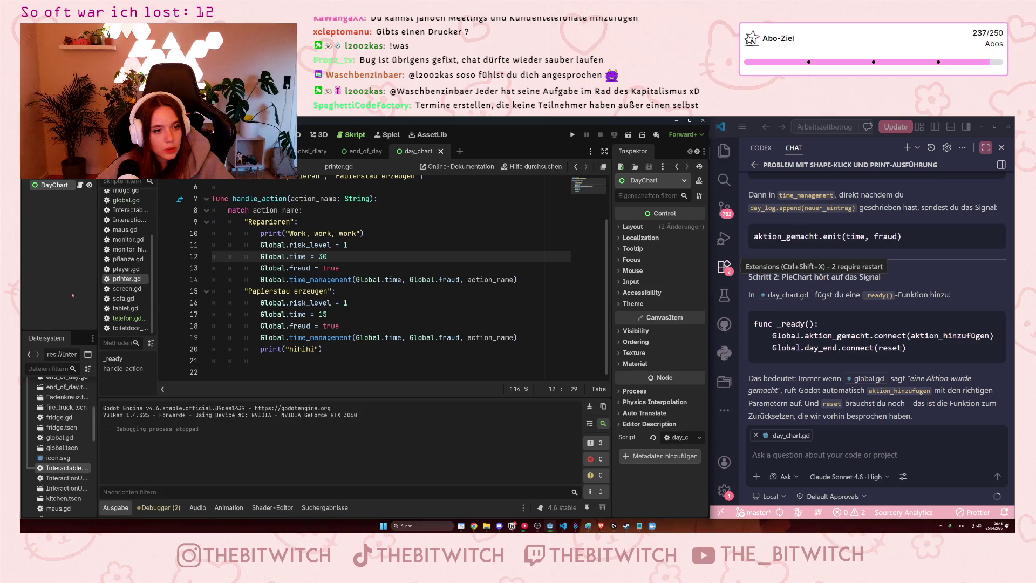
left_click(127, 318)
left_click(543, 339)
key("Return")
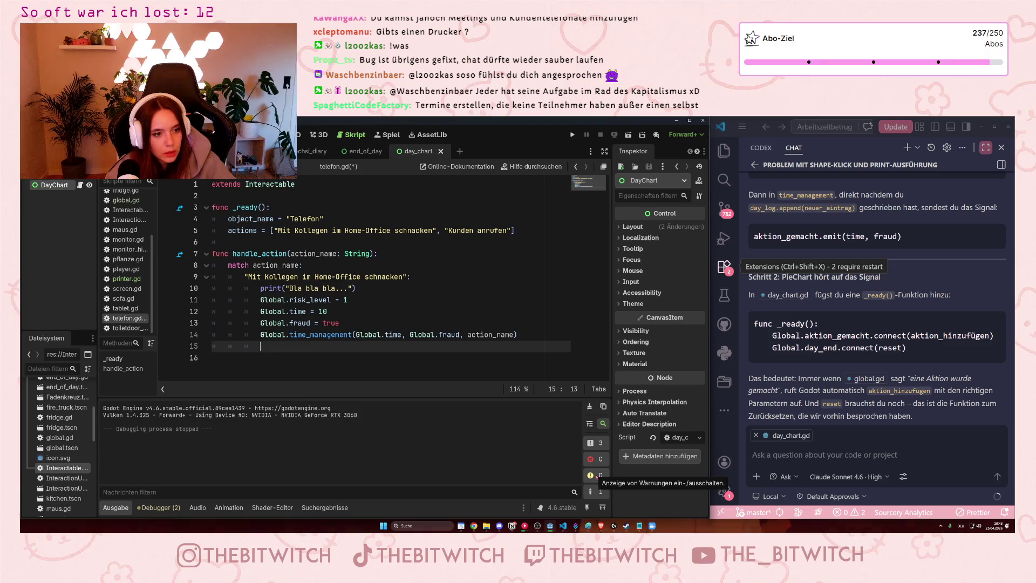
type("\"")
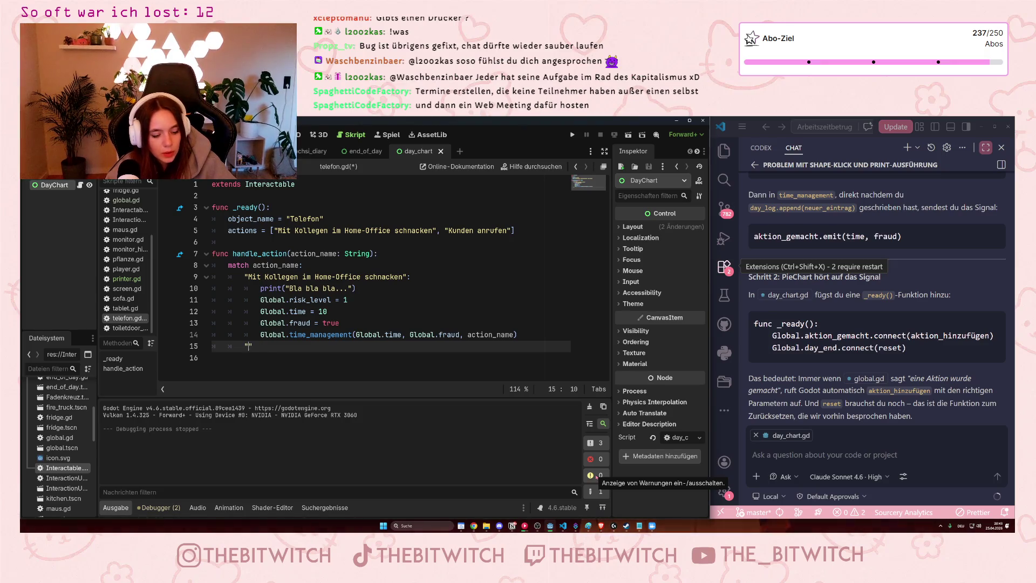
type("Kunden an")
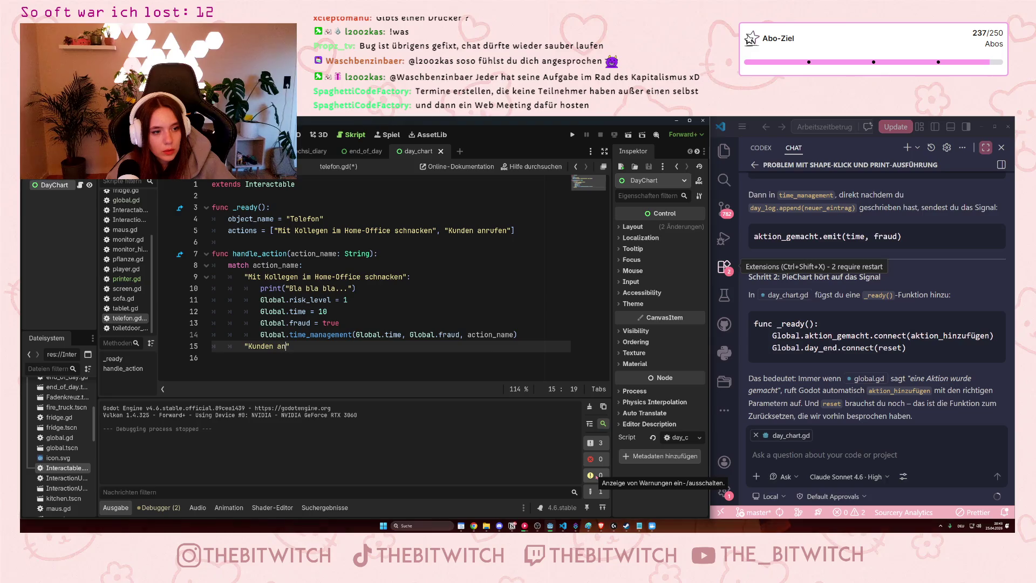
type("rufen\"")
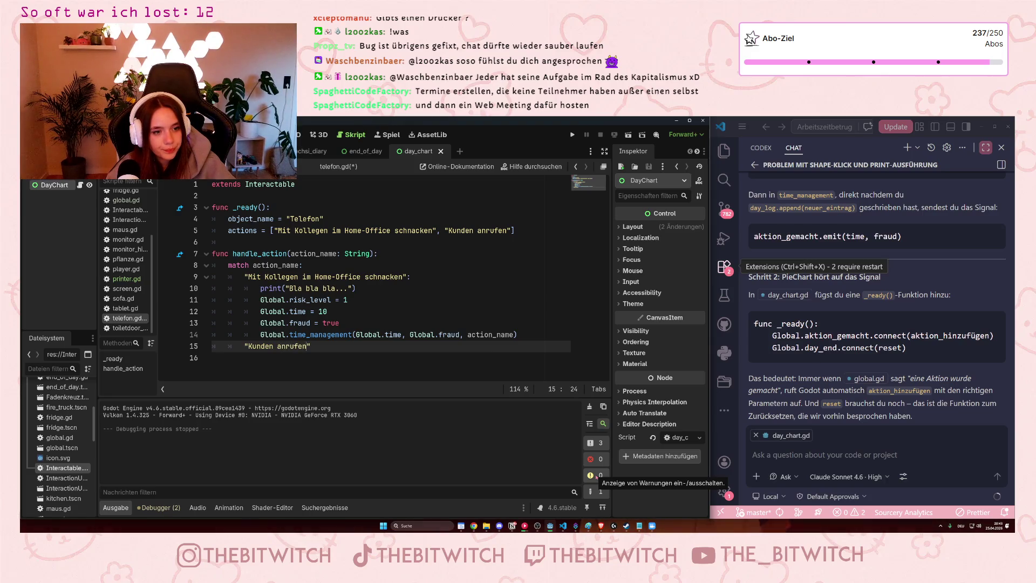
type(":")
key("Return")
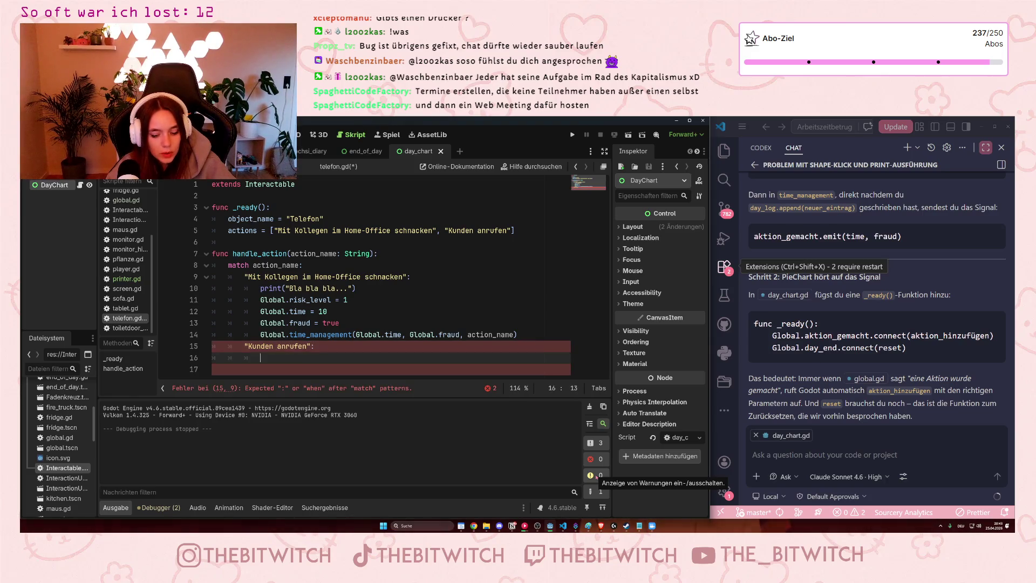
type("print")
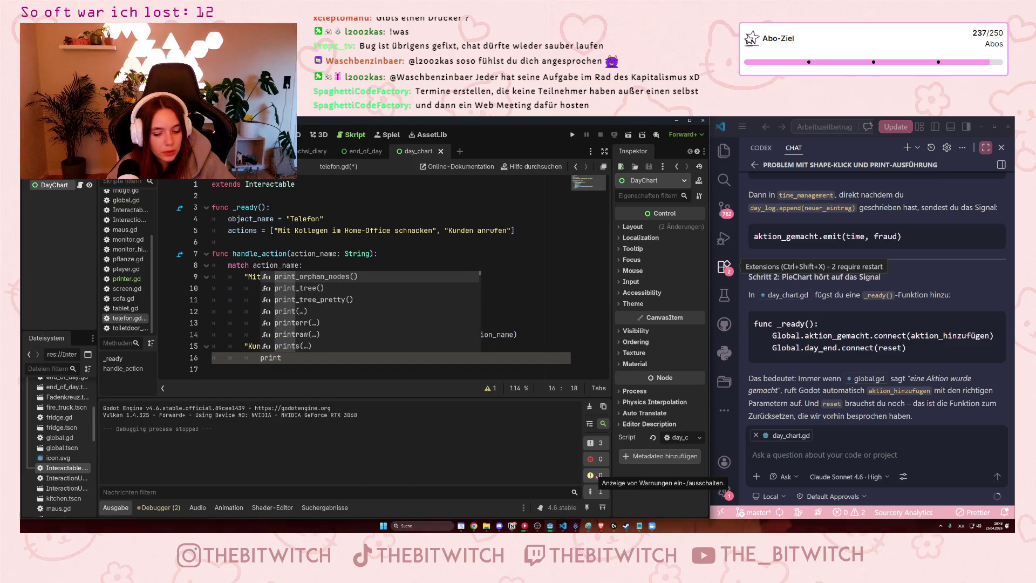
type("(\"Layer8\"")
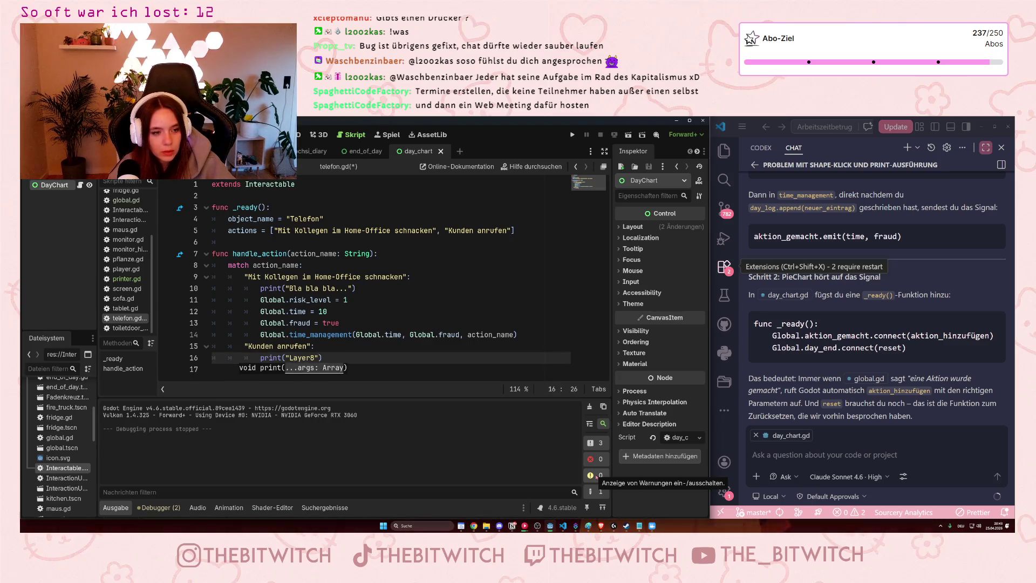
type(")")
- Add Global.fraud = false and Global.time = 25 lines to the Kunden anrufen branch
key("Return")
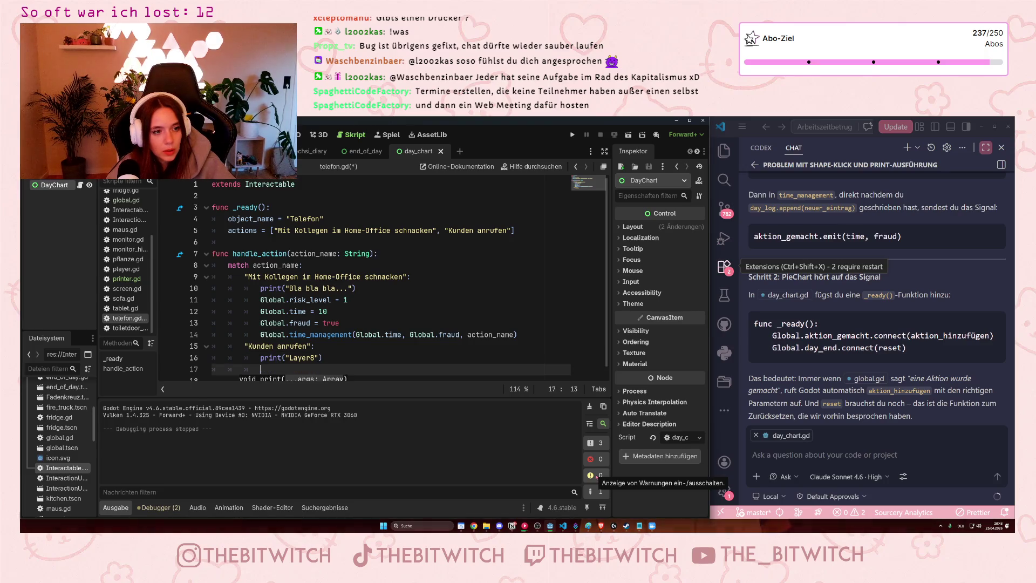
type("Global")
key("BackSpace")
key("BackSpace")
key("BackSpace")
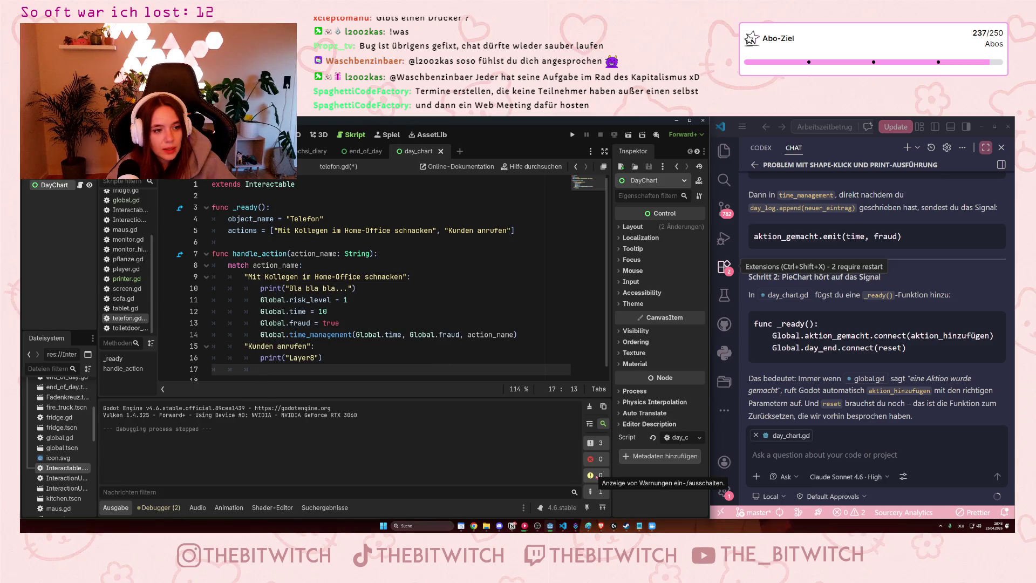
type("bal")
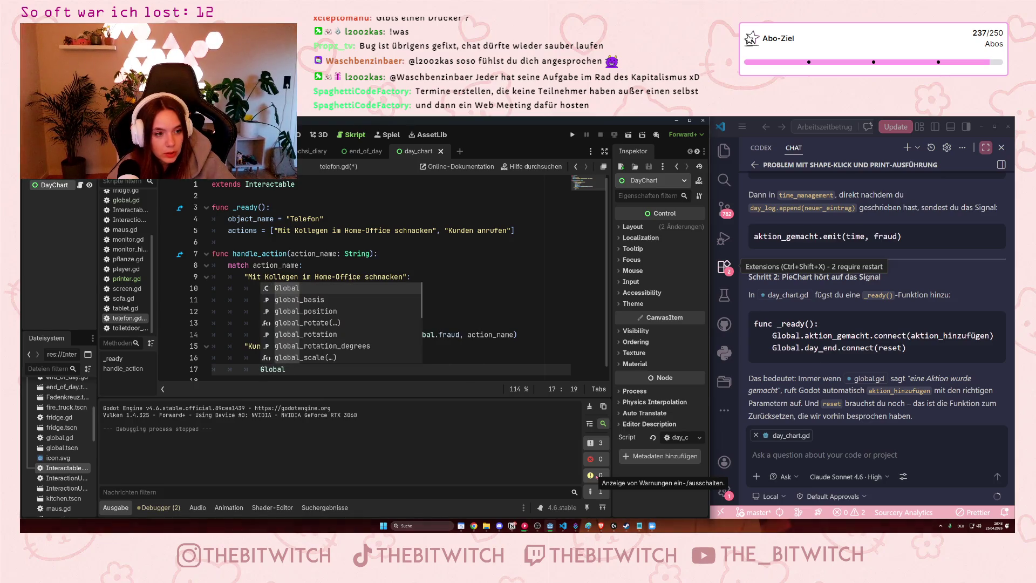
type(".fraud ")
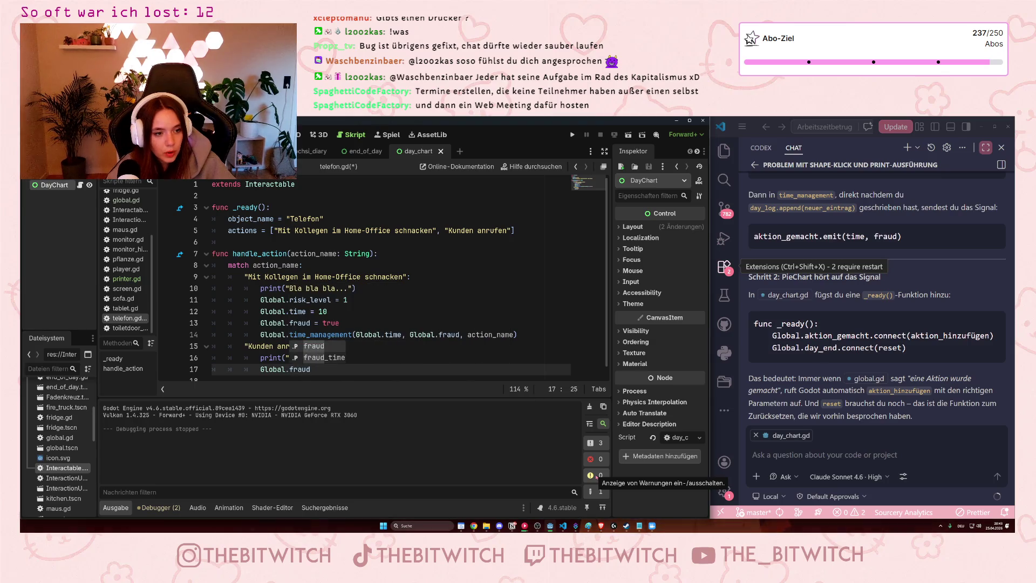
type("= false")
key("Return")
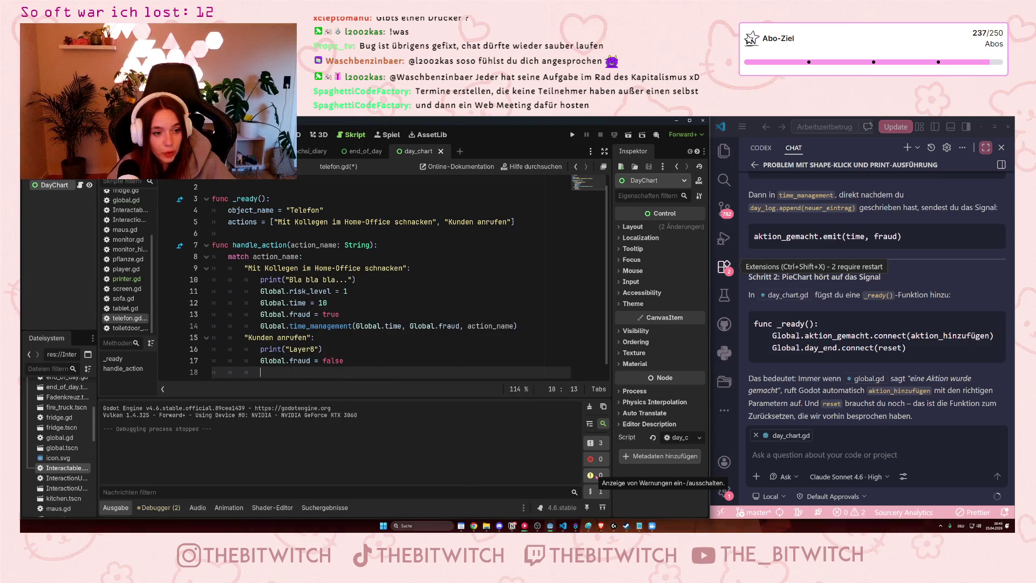
type("Global.time ")
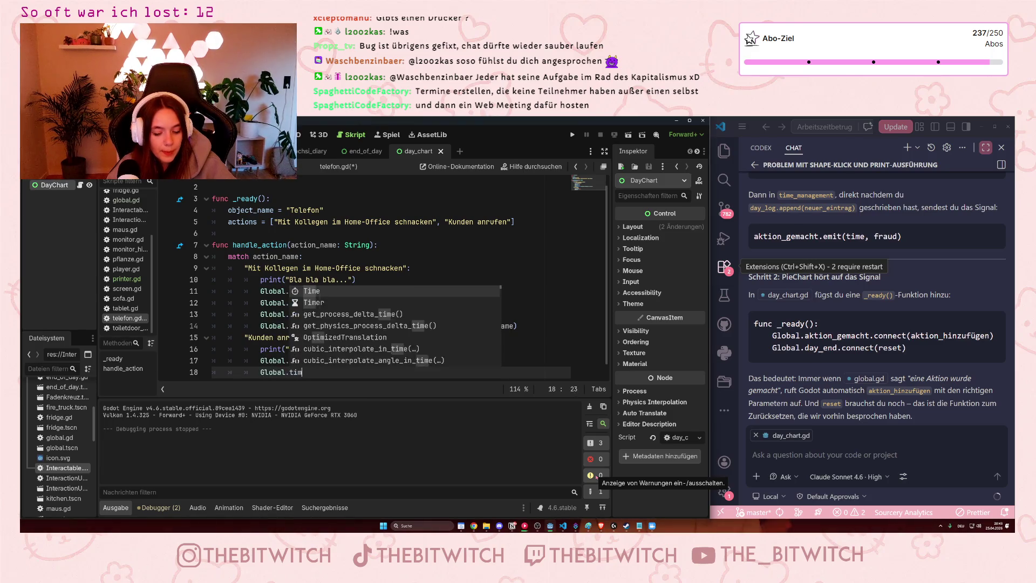
type("= ")
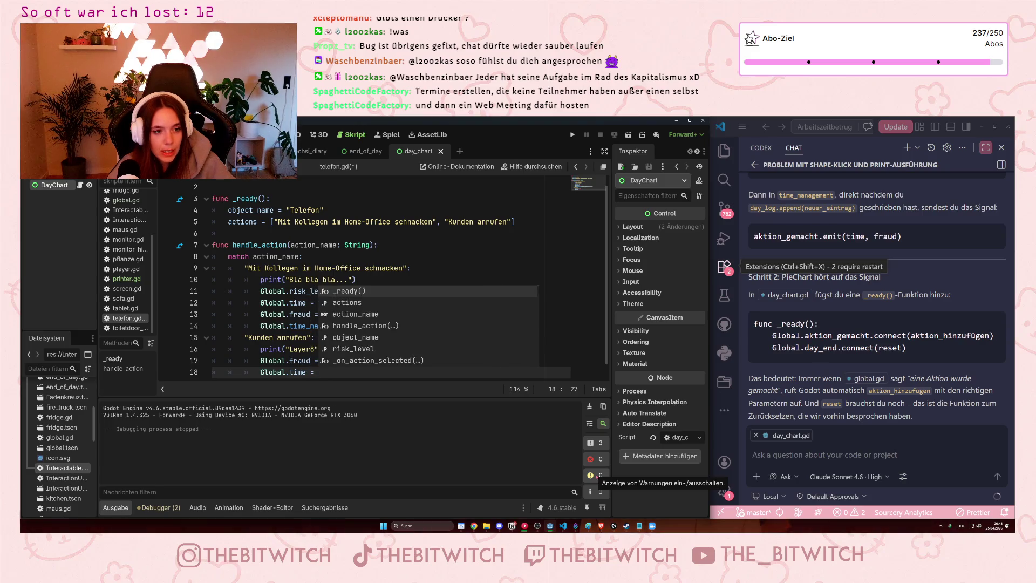
type("25")
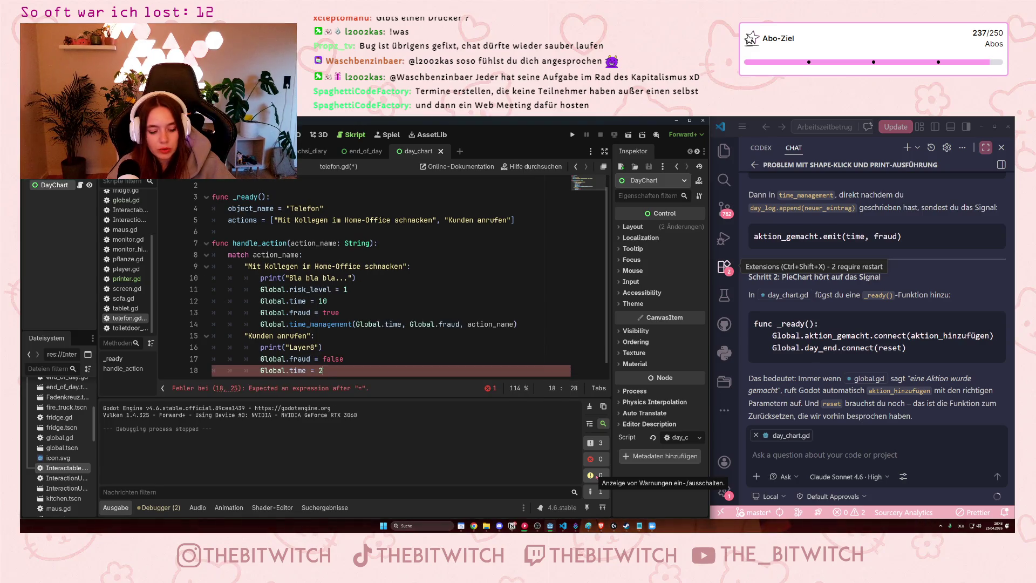
key("Return")
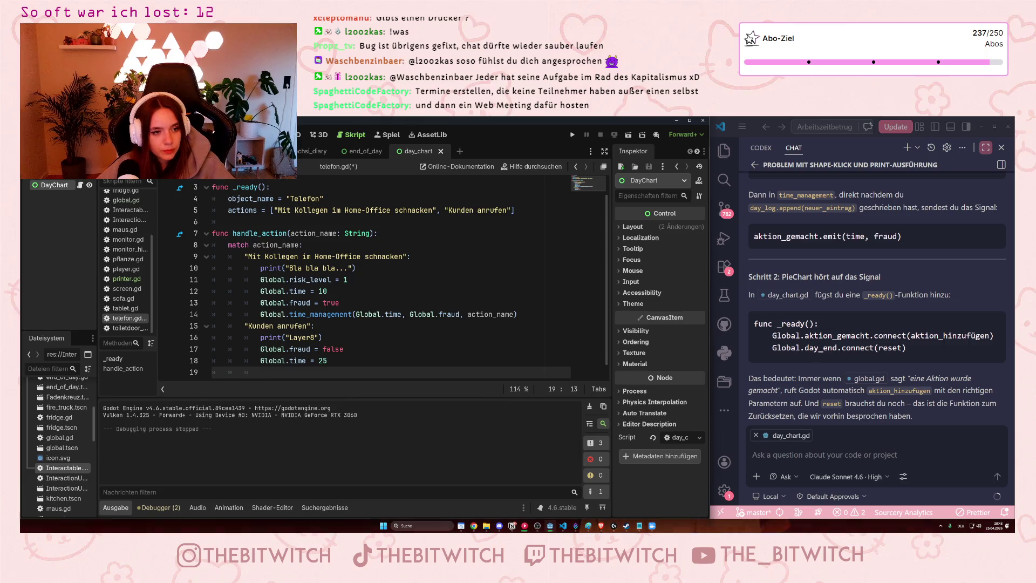
left_click_drag(261, 314, 518, 315)
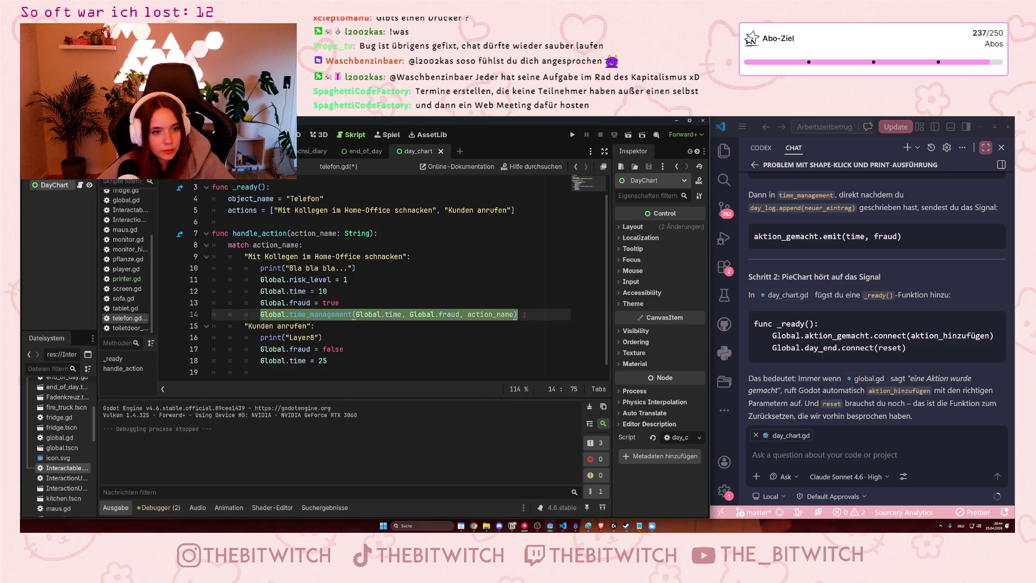
- Paste Global.time_management(Global.time, Global.fraud, action_name) after Global.time = 25 and review its arguments
key("ctrl+c")
left_click(275, 372)
key("ctrl+v")
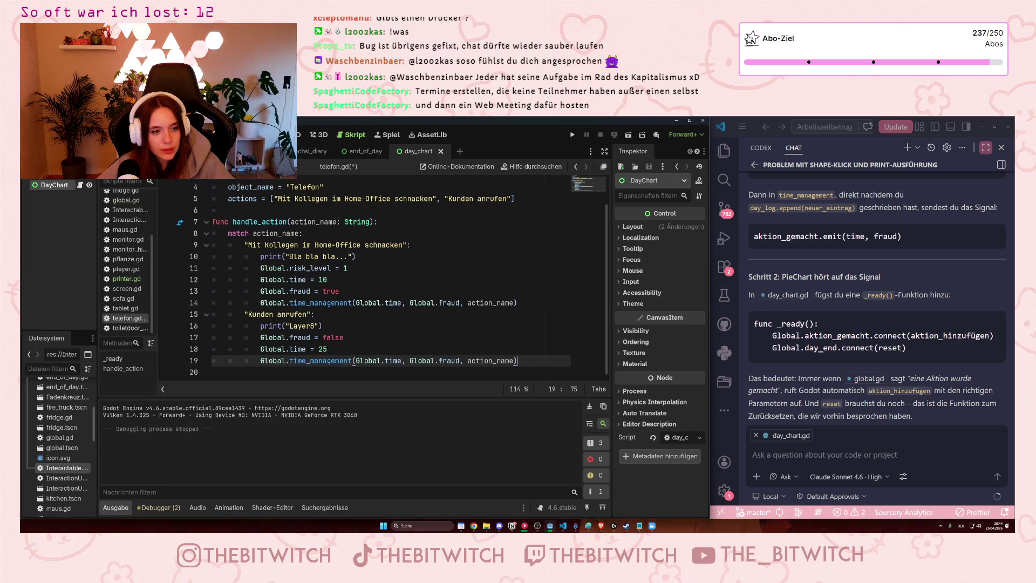
left_click_drag(352, 360, 548, 375)
left_click(429, 361)
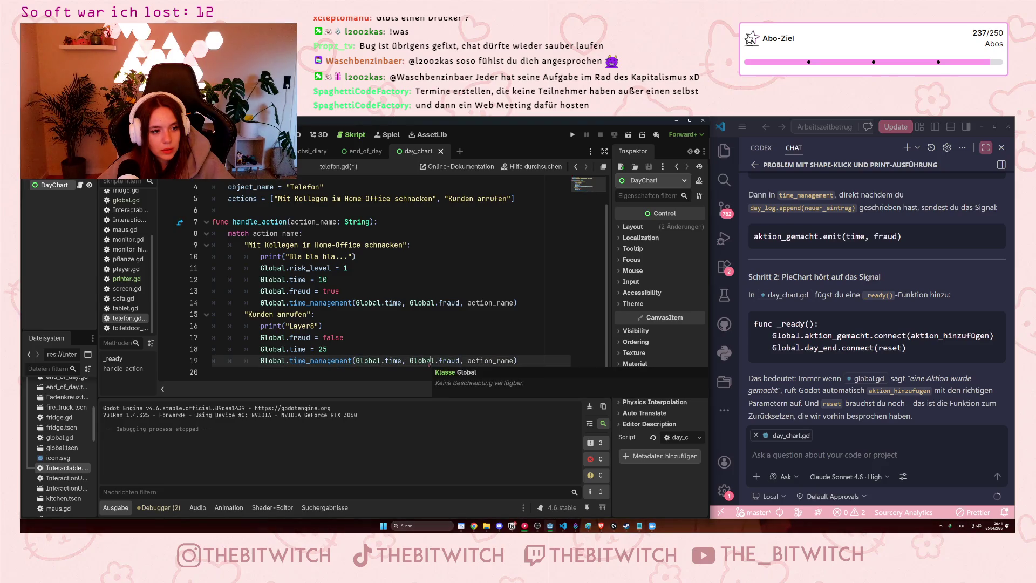
left_click(351, 326)
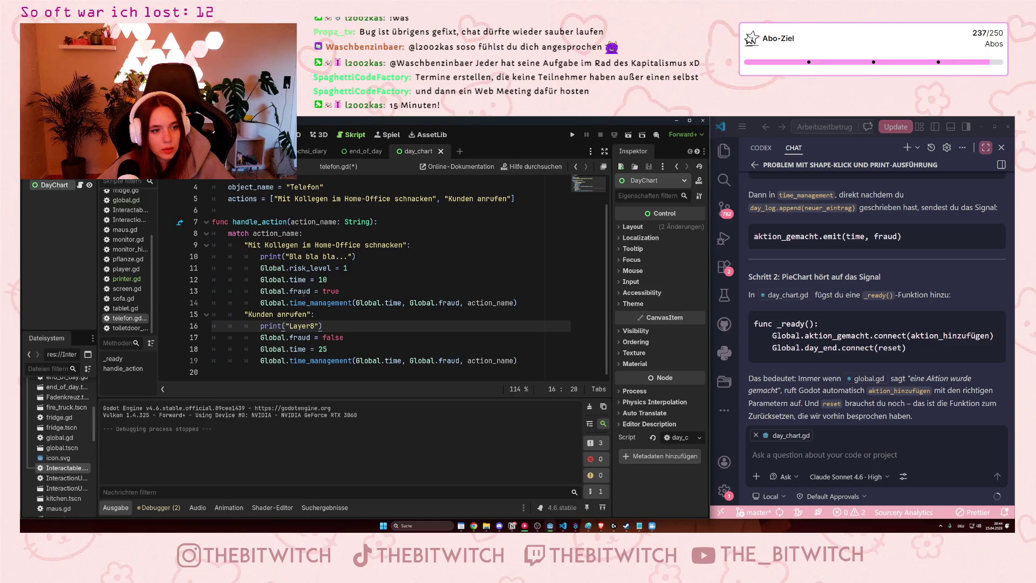
left_click(359, 268)
left_click(281, 303)
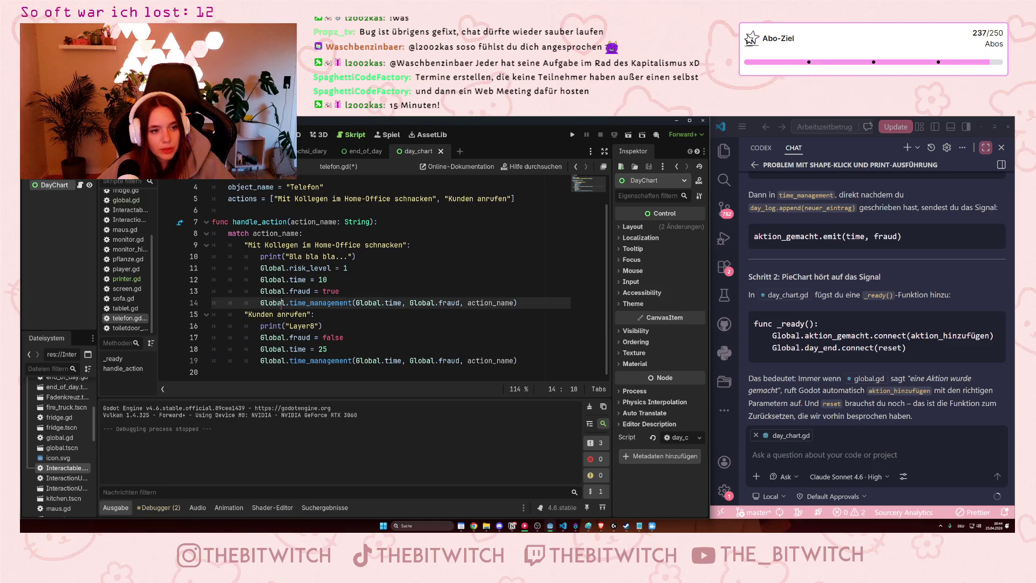